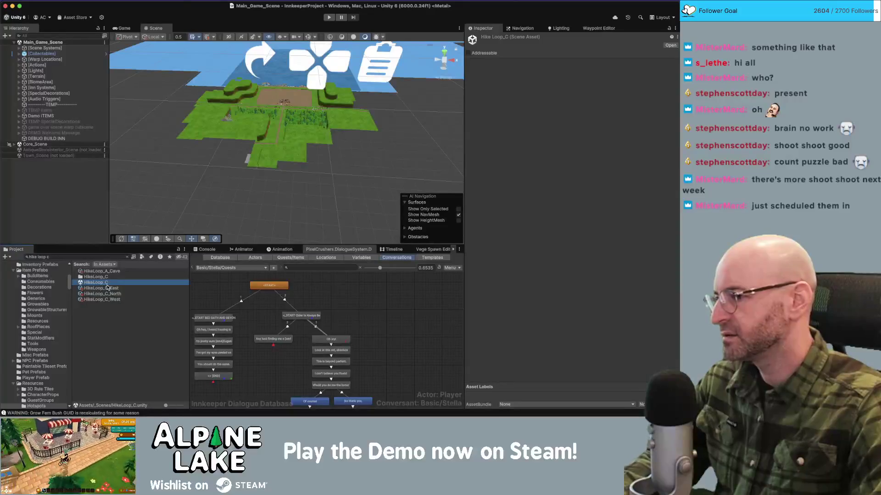
- Duplicate the HikeLoop_C scene asset and name the copy Lake_Shore_Scene
{"action": "left_click", "coordinate": [105, 278]}
{"action": "left_click", "coordinate": [105, 283]}
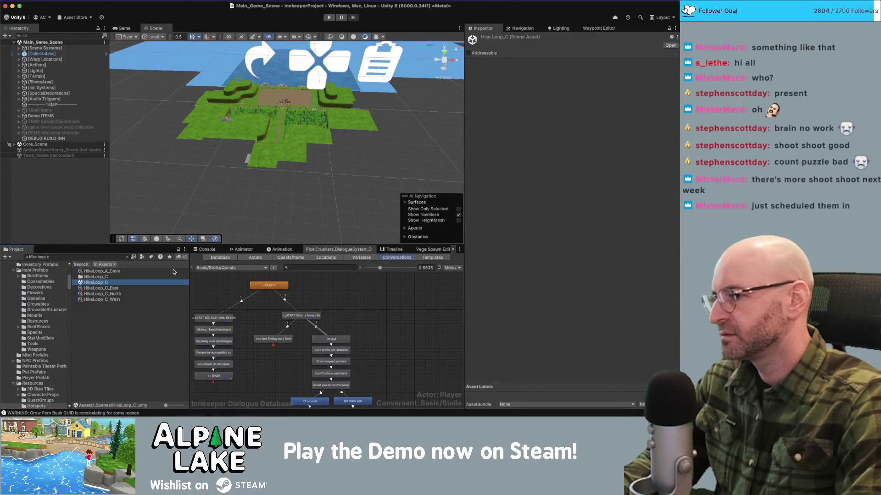
{"action": "key", "text": "super+d"}
{"action": "type", "text": "LakeShore"}
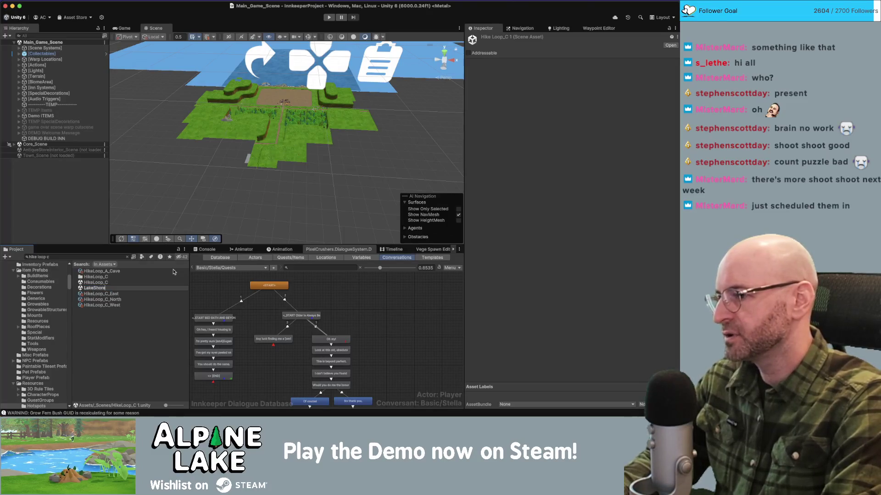
{"action": "type", "text": "_Scene"}
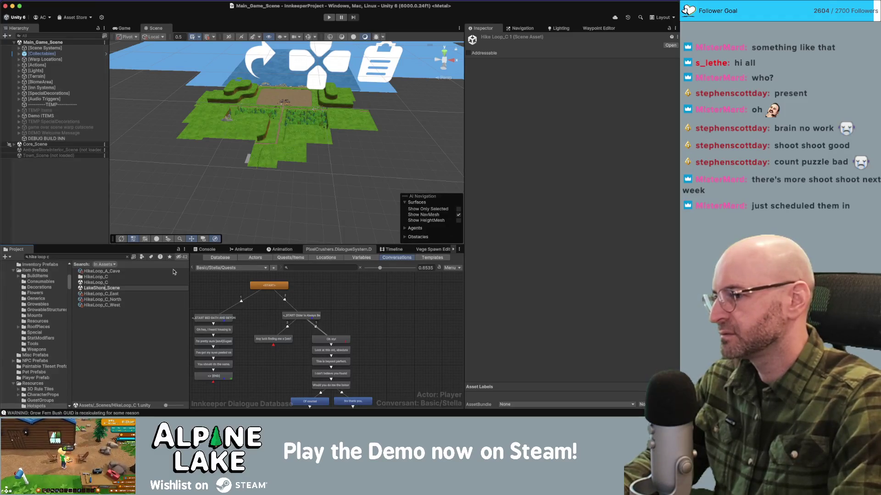
{"action": "type", "text": "_"}
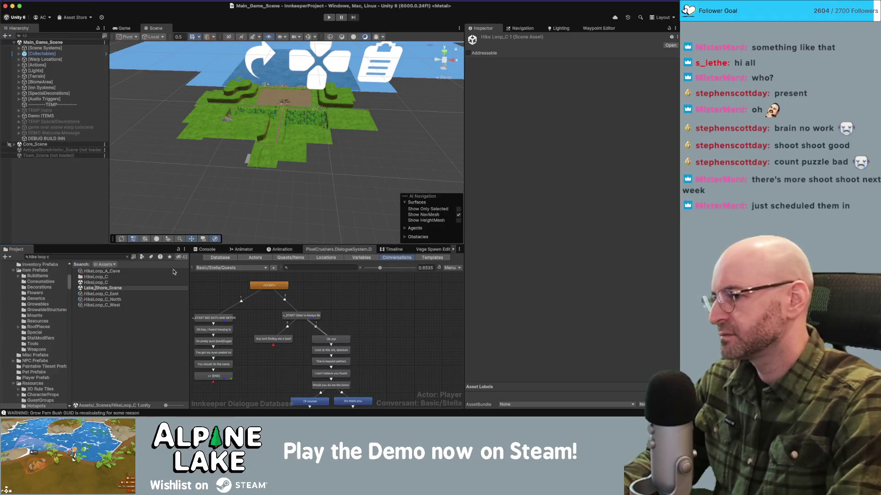
{"action": "key", "text": "Return"}
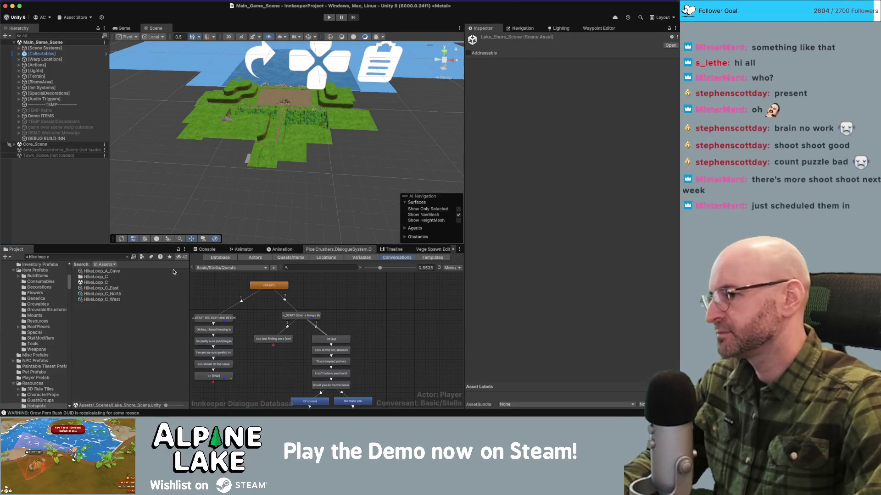
- Search the project for 'lake shore' and drag Lake_Shore_Scene into the Hierarchy
{"action": "left_click", "coordinate": [53, 256]}
{"action": "type", "text": "lake shore"}
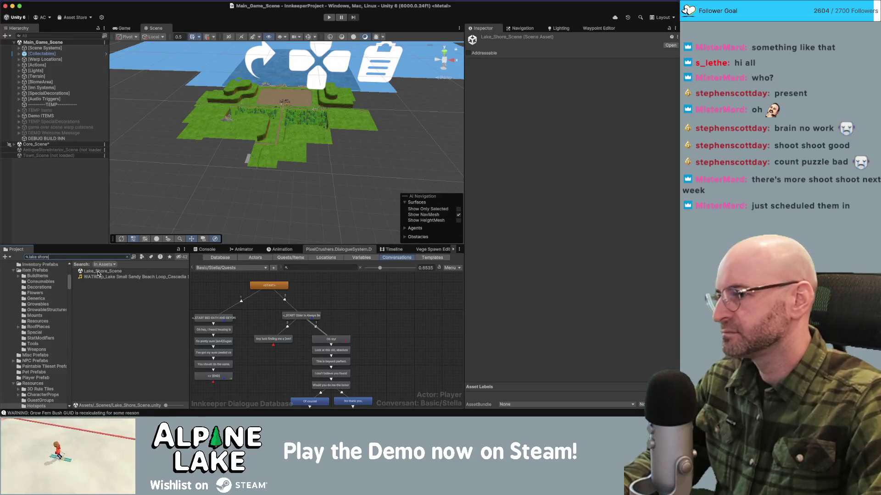
{"action": "left_click_drag", "start_coordinate": [98, 273], "coordinate": [64, 225]}
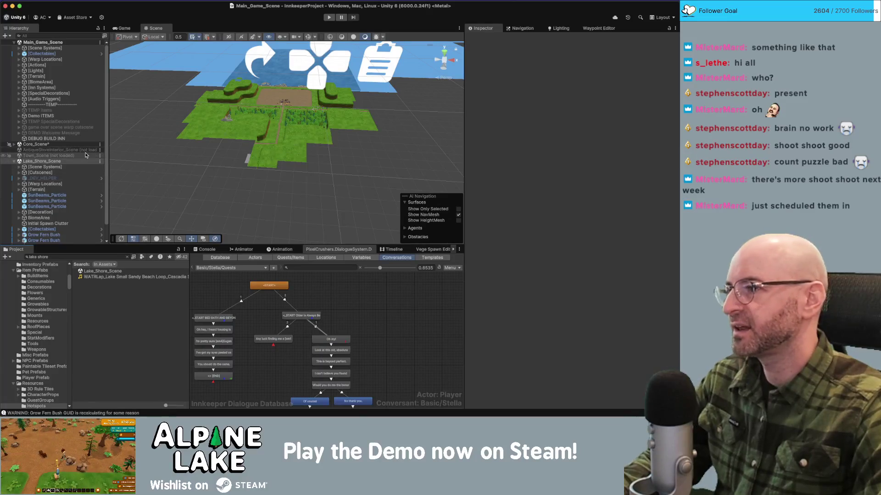
- Delete the three SunBeams_Particle objects and all Grow Fern Bush objects
{"action": "scroll", "coordinate": [68, 190], "scroll_direction": "down", "scroll_amount": 2}
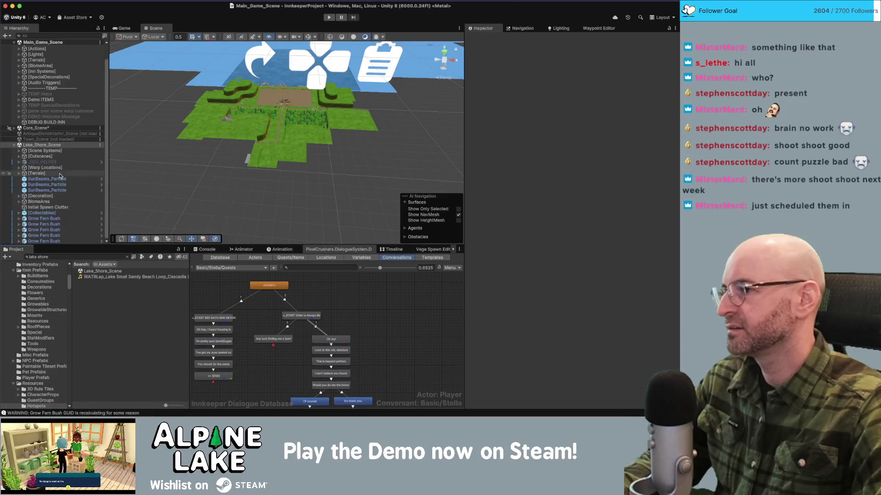
{"action": "left_click", "coordinate": [60, 179]}
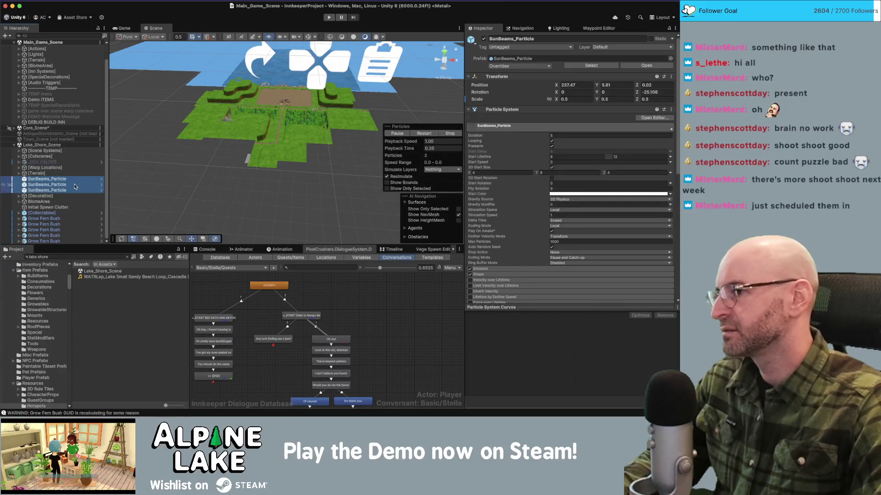
{"action": "left_click", "coordinate": [76, 190], "text": "shift"}
{"action": "key", "text": "super+BackSpace"}
{"action": "left_click", "coordinate": [73, 218]}
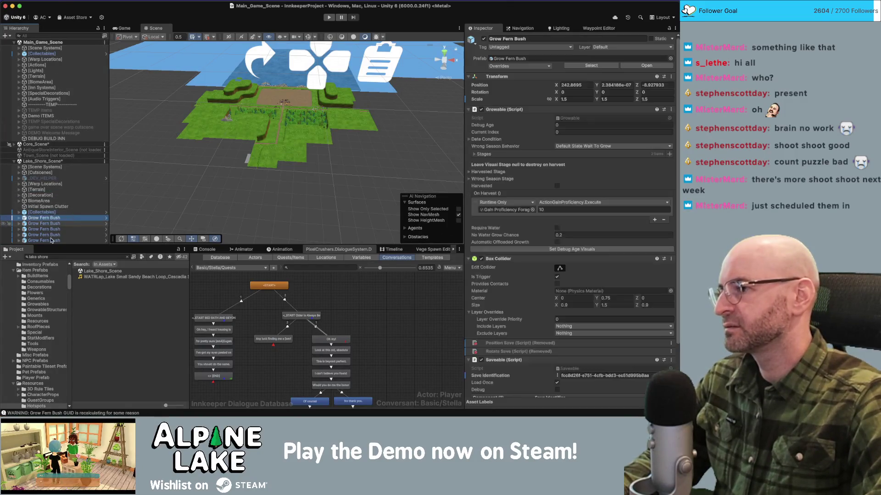
{"action": "left_click", "coordinate": [53, 240], "text": "shift"}
{"action": "key", "text": "super+BackSpace"}
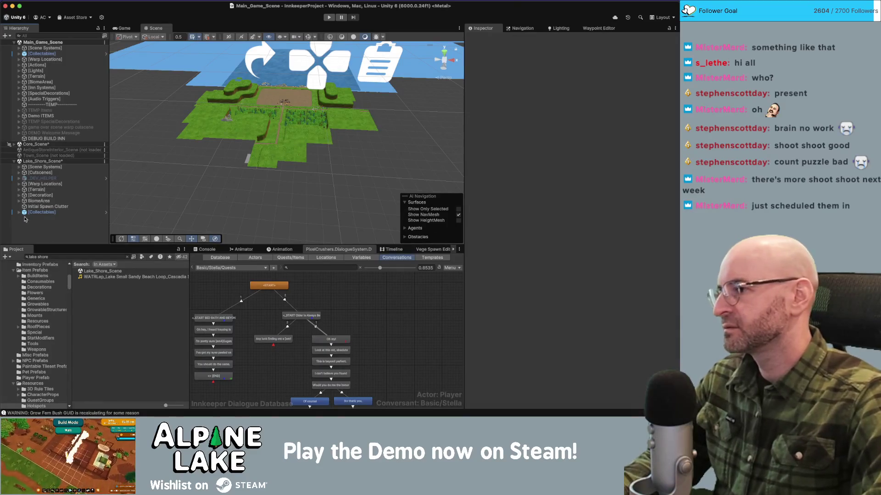
- Delete the Blueprint Decor Window Wood collectable and frame the _DEV_HELPER object
{"action": "left_click", "coordinate": [19, 212]}
{"action": "left_click", "coordinate": [51, 217]}
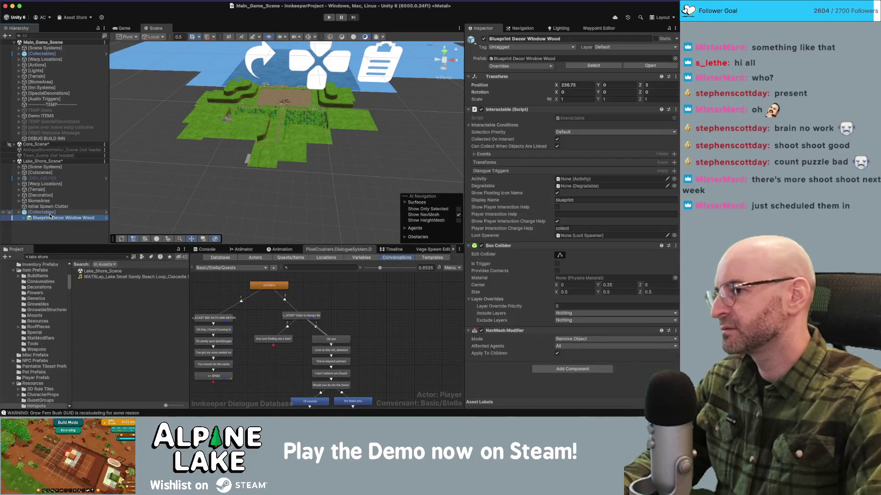
{"action": "key", "text": "super+BackSpace"}
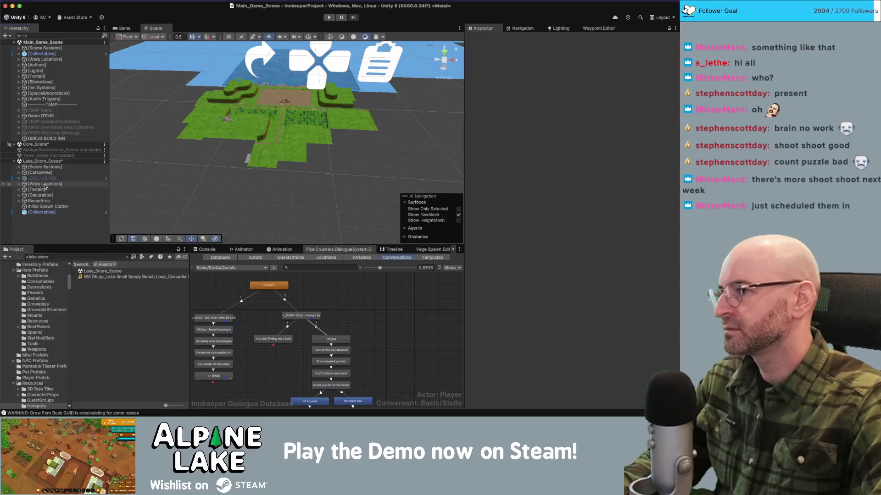
{"action": "double_click", "coordinate": [42, 178]}
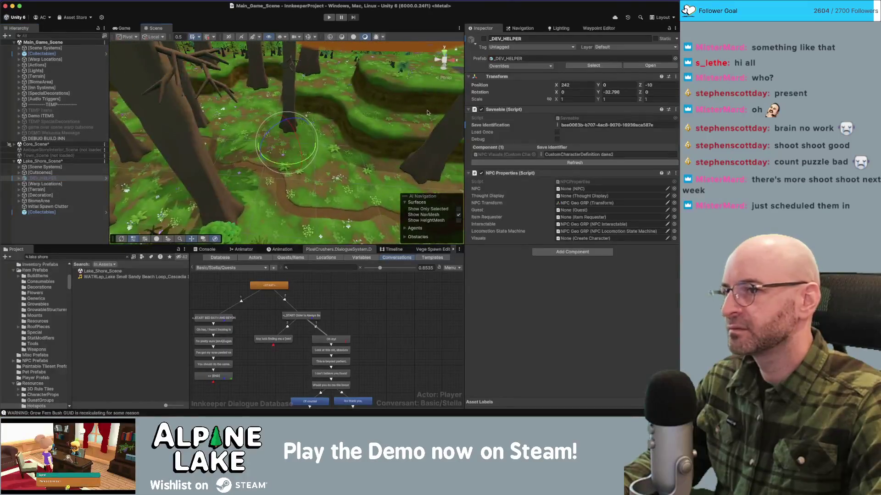
- Delete the _DEV_HELPER object, then inspect the Cutscene object in the Cutscenes group
{"action": "key", "text": "alt+shift+a"}
{"action": "left_click_drag", "start_coordinate": [357, 97], "coordinate": [331, 123]}
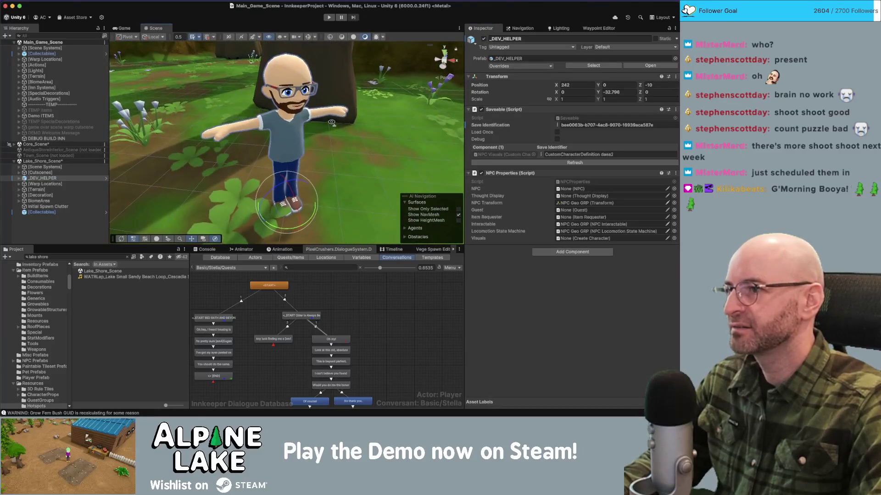
{"action": "left_click", "coordinate": [69, 173]}
{"action": "left_click", "coordinate": [92, 179]}
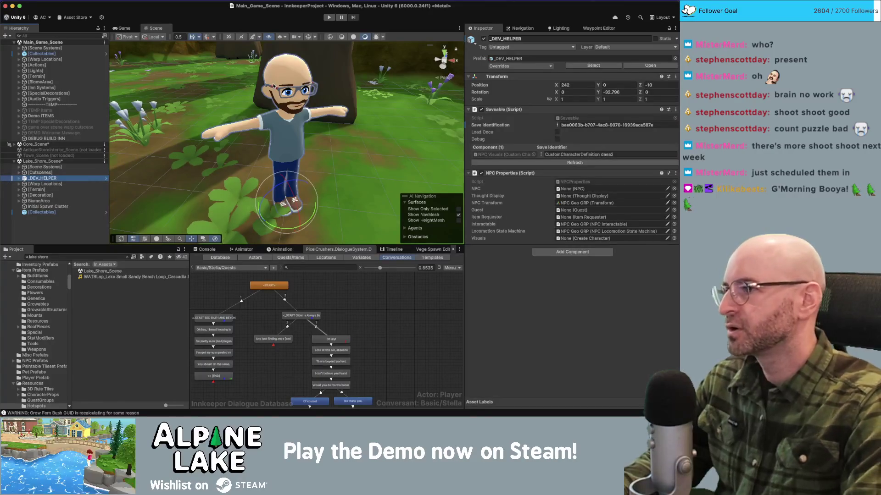
{"action": "key", "text": "Delete"}
{"action": "left_click", "coordinate": [19, 172]}
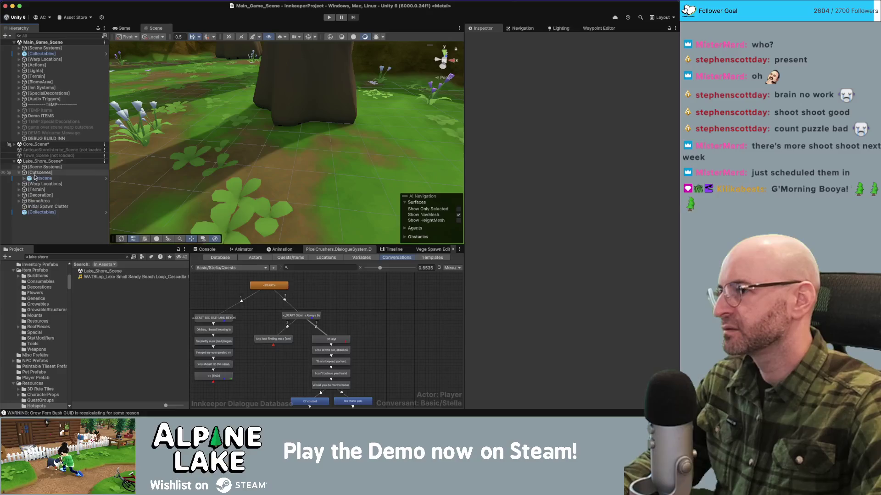
{"action": "left_click", "coordinate": [24, 178]}
{"action": "left_click", "coordinate": [41, 178]}
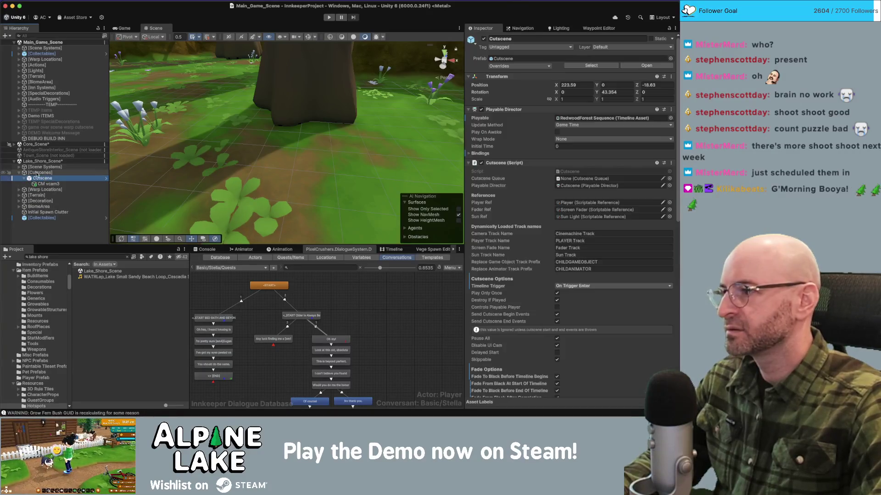
- Rename SPM HikeLoop_C to 'SPM Lake Shore' and clear its save identifier
{"action": "left_click", "coordinate": [18, 166]}
{"action": "left_click", "coordinate": [49, 172]}
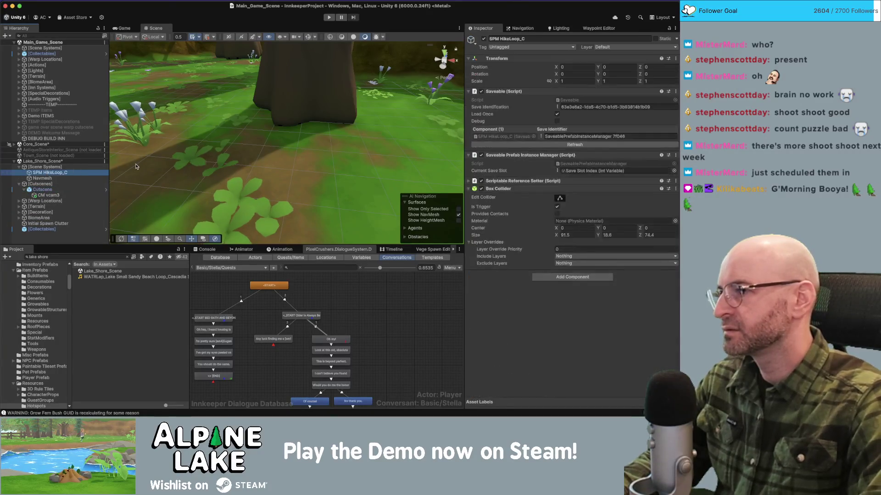
{"action": "key", "text": "Return"}
{"action": "type", "text": "SPM Lake Shore"}
{"action": "key", "text": "Return"}
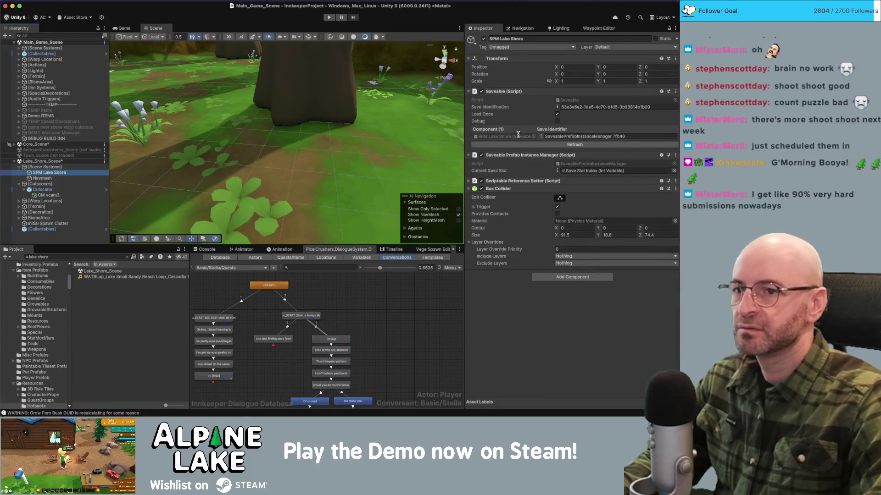
{"action": "left_click", "coordinate": [557, 106]}
{"action": "left_click", "coordinate": [559, 122]}
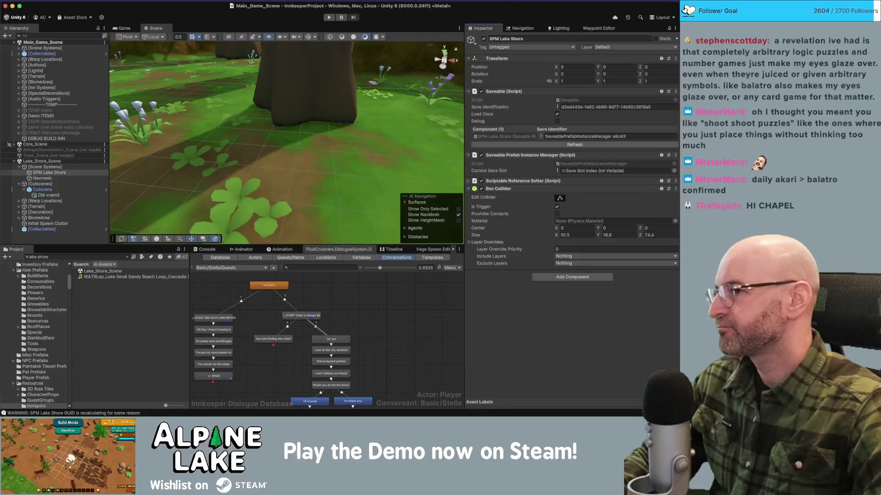
{"action": "left_click_drag", "start_coordinate": [220, 92], "coordinate": [229, 101]}
{"action": "scroll", "coordinate": [242, 95], "scroll_direction": "up", "scroll_amount": 10}
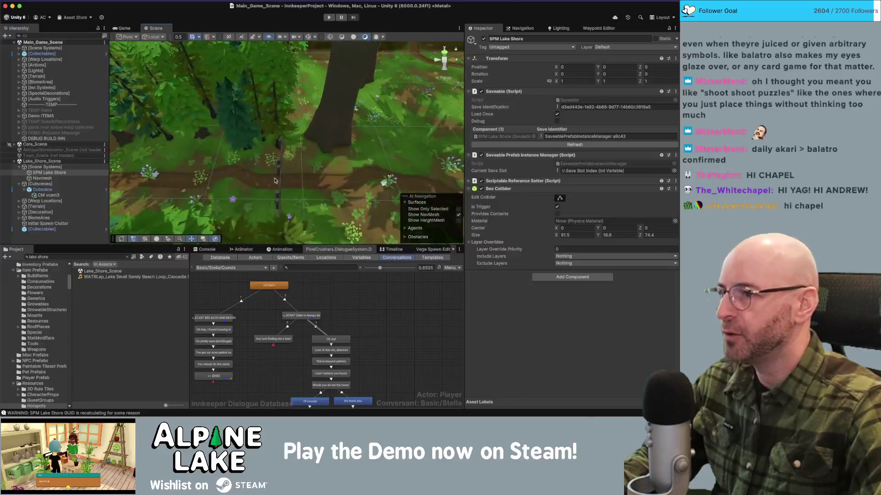
{"action": "left_click_drag", "start_coordinate": [274, 181], "coordinate": [282, 167]}
{"action": "scroll", "coordinate": [290, 119], "scroll_direction": "down", "scroll_amount": 10}
{"action": "mouse_move", "coordinate": [290, 119]}
{"action": "left_mouse_down"}
{"action": "mouse_move", "coordinate": [403, 149]}
{"action": "mouse_move", "coordinate": [416, 144]}
{"action": "mouse_move", "coordinate": [387, 136]}
{"action": "mouse_move", "coordinate": [407, 136]}
{"action": "left_mouse_up"}
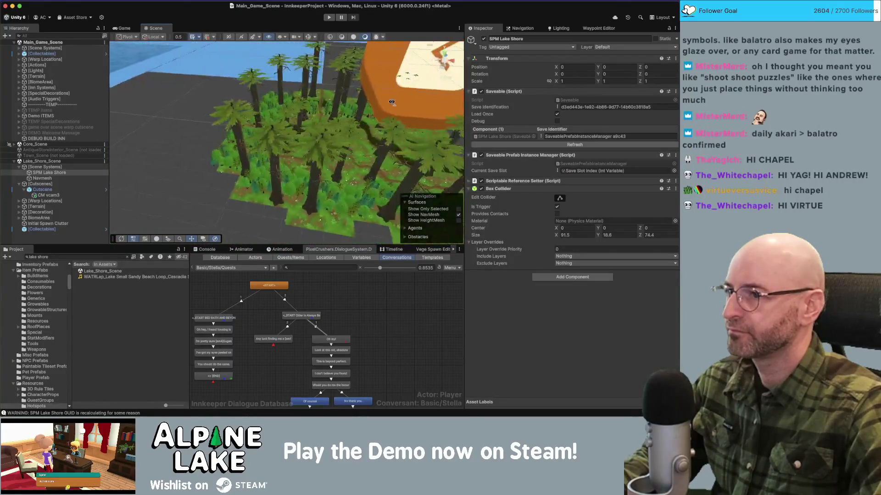
{"action": "left_click_drag", "start_coordinate": [392, 102], "coordinate": [411, 107]}
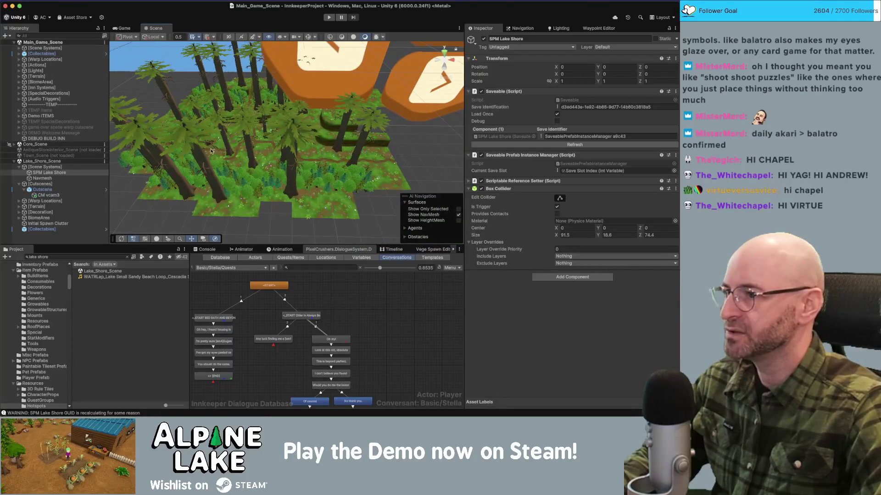
{"action": "left_click", "coordinate": [198, 150]}
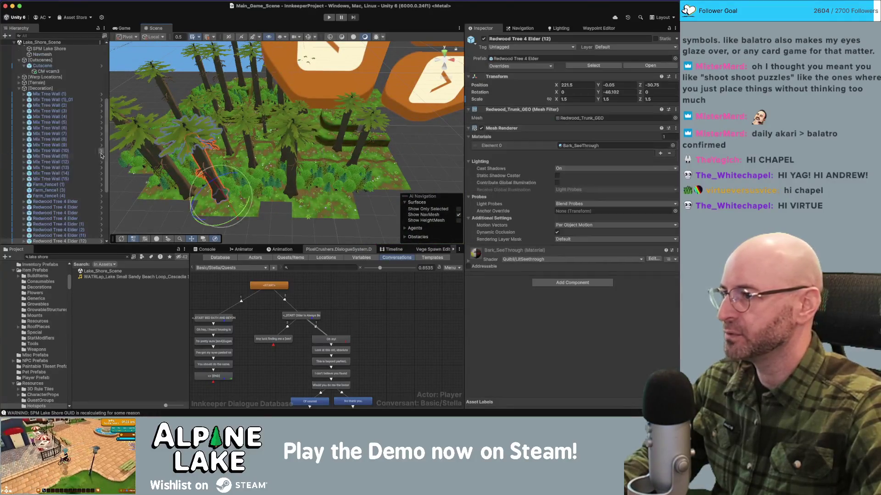
- Delete Redwood Tree 4 Elder trees in batches of eight, thirteen and one
{"action": "left_click", "coordinate": [54, 204], "text": "shift"}
{"action": "key", "text": "Delete"}
{"action": "scroll", "coordinate": [54, 174], "scroll_direction": "down", "scroll_amount": 3}
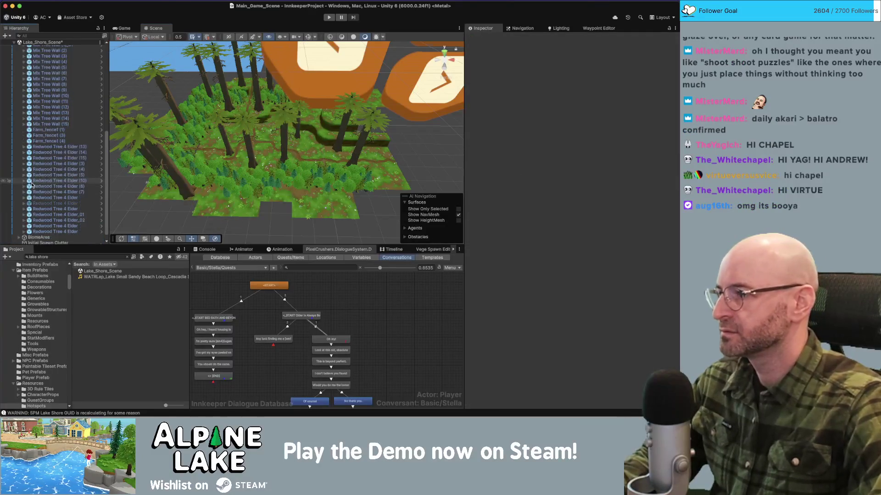
{"action": "left_click", "coordinate": [53, 147]}
{"action": "left_click", "coordinate": [55, 214], "text": "shift"}
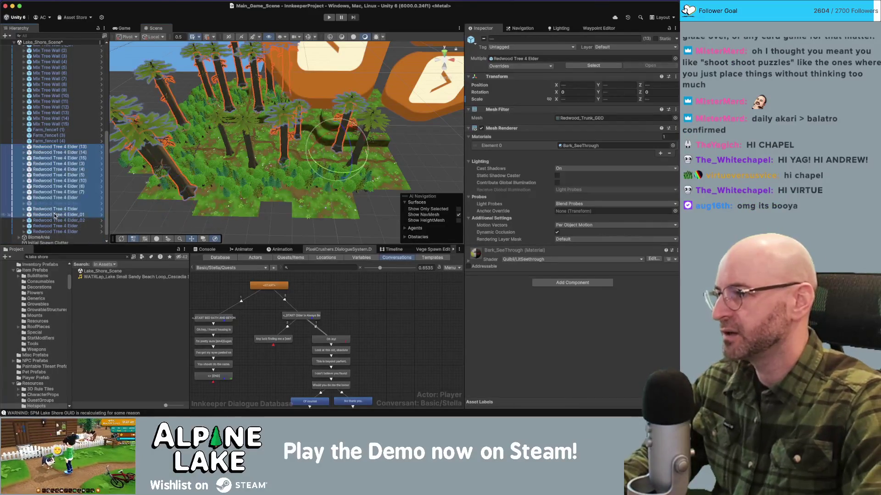
{"action": "key", "text": "Delete"}
{"action": "left_click", "coordinate": [55, 213]}
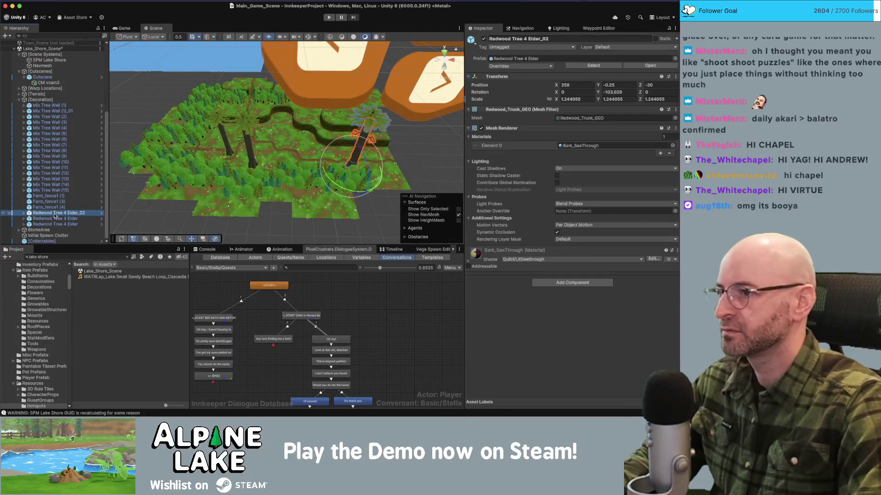
{"action": "key", "text": "Delete"}
{"action": "left_click_drag", "start_coordinate": [226, 167], "coordinate": [236, 164]}
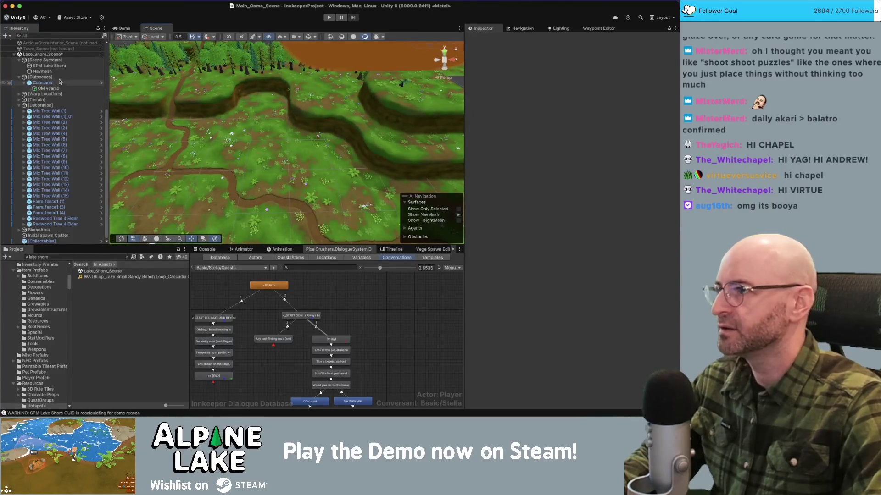
- Make Lake_Shore_Scene the active scene and unload Core_Scene and Main_Game_Scene
{"action": "right_click", "coordinate": [58, 56]}
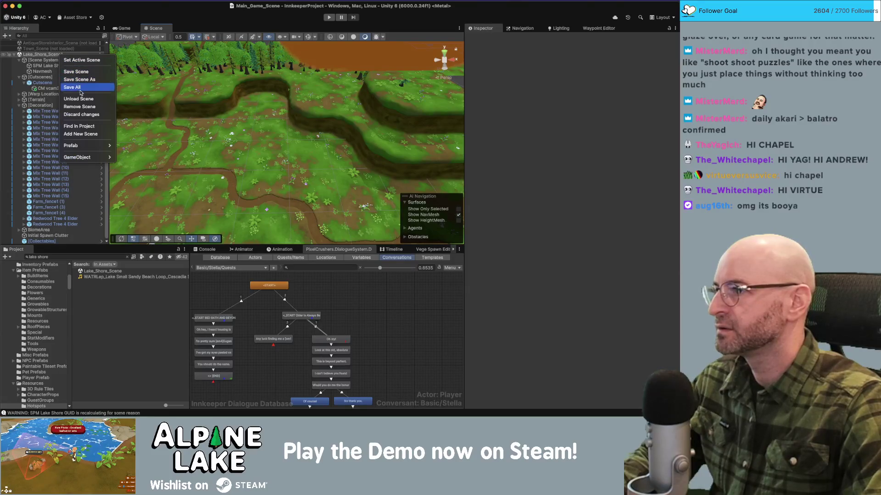
{"action": "left_click", "coordinate": [84, 60]}
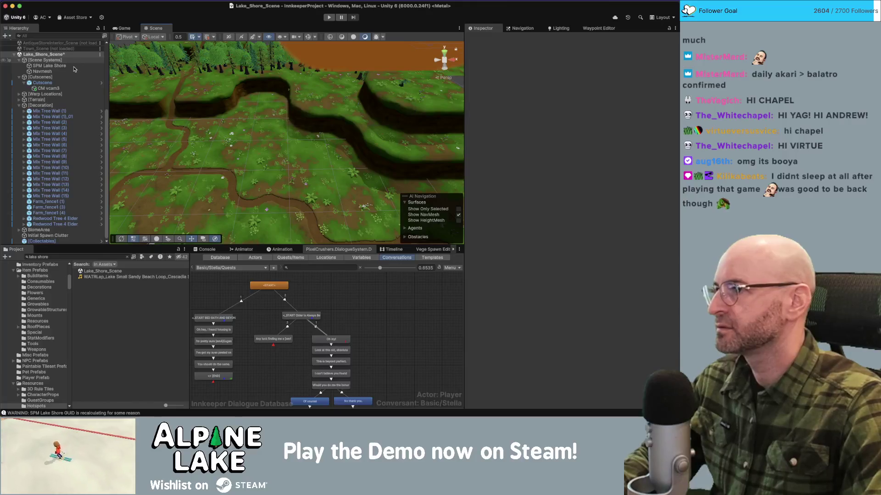
{"action": "scroll", "coordinate": [78, 67], "scroll_direction": "up", "scroll_amount": 5}
{"action": "right_click", "coordinate": [64, 46]}
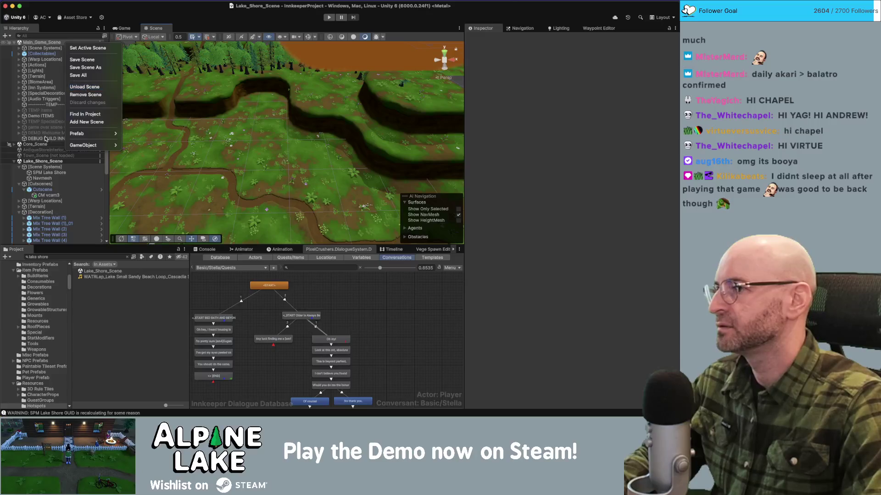
{"action": "right_click", "coordinate": [45, 144]}
{"action": "right_click", "coordinate": [44, 144]}
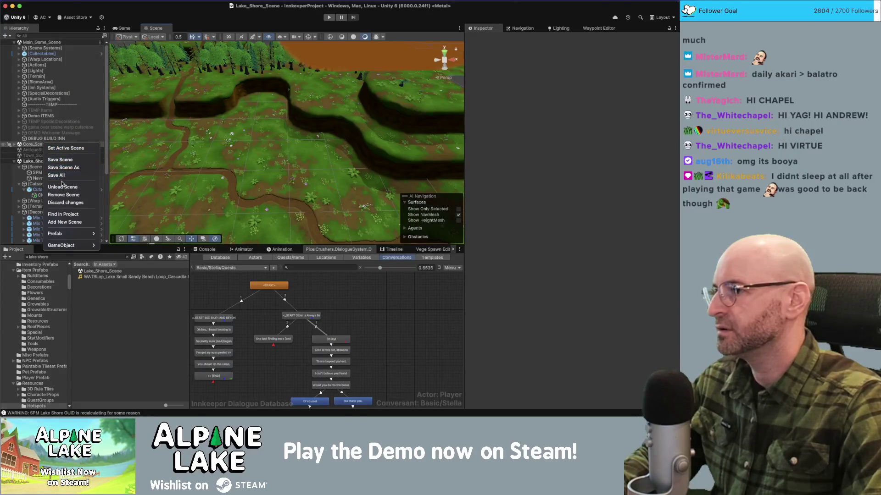
{"action": "left_click", "coordinate": [63, 187]}
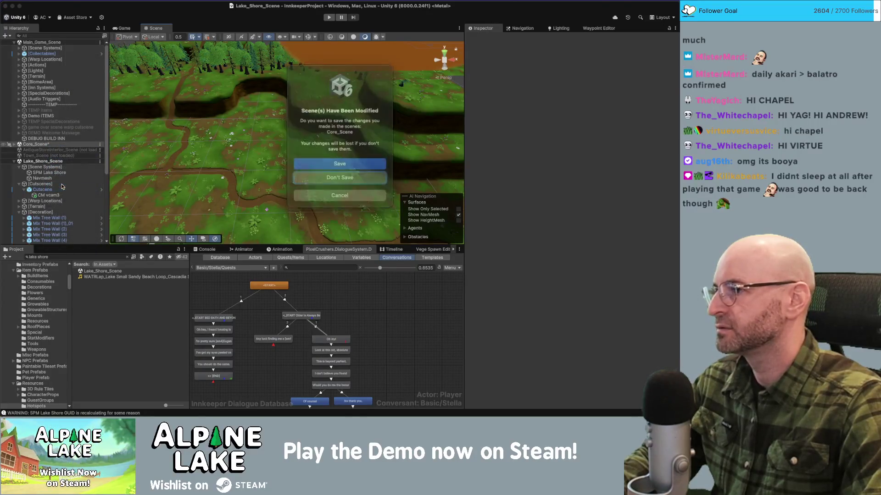
{"action": "left_click", "coordinate": [334, 189]}
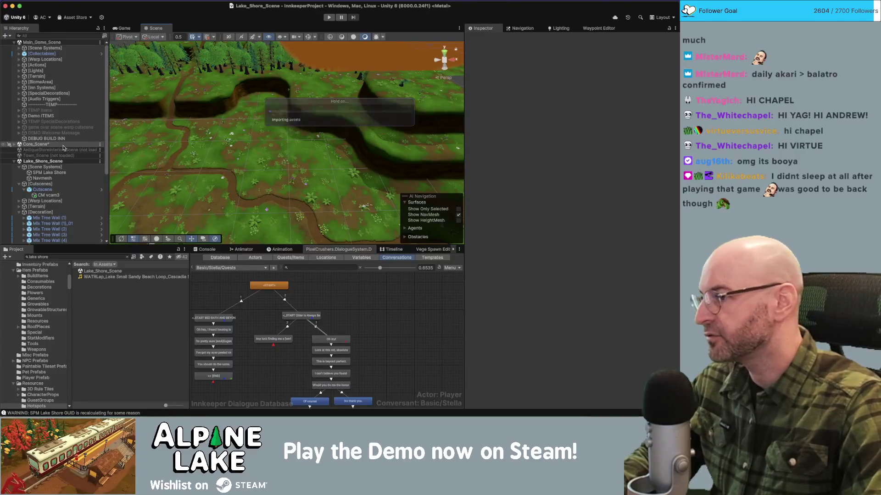
{"action": "right_click", "coordinate": [54, 145]}
{"action": "left_click", "coordinate": [71, 188]}
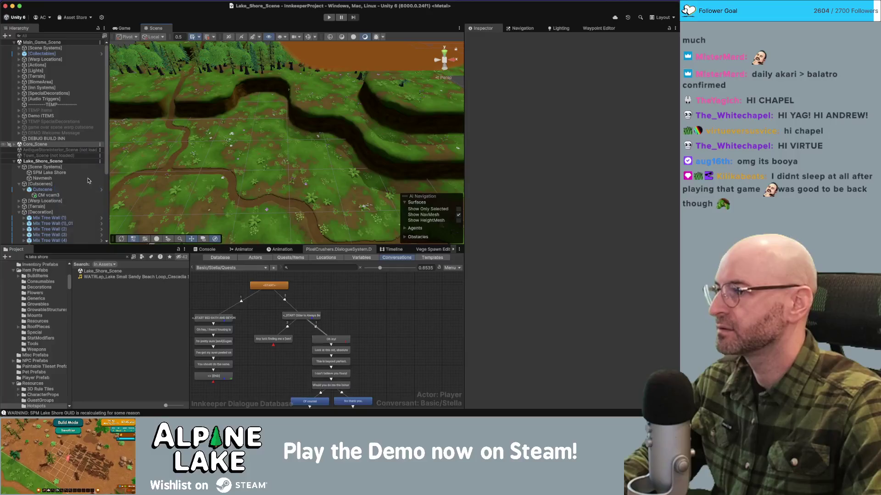
{"action": "right_click", "coordinate": [55, 46]}
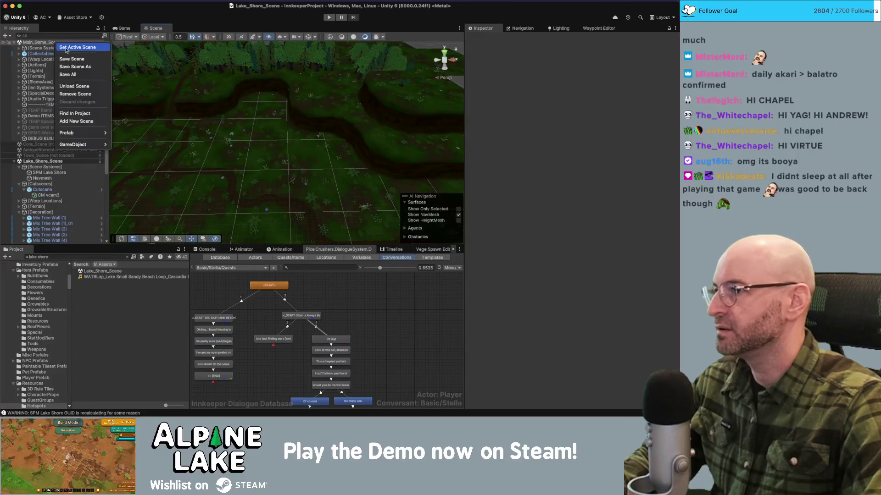
{"action": "left_click", "coordinate": [77, 88]}
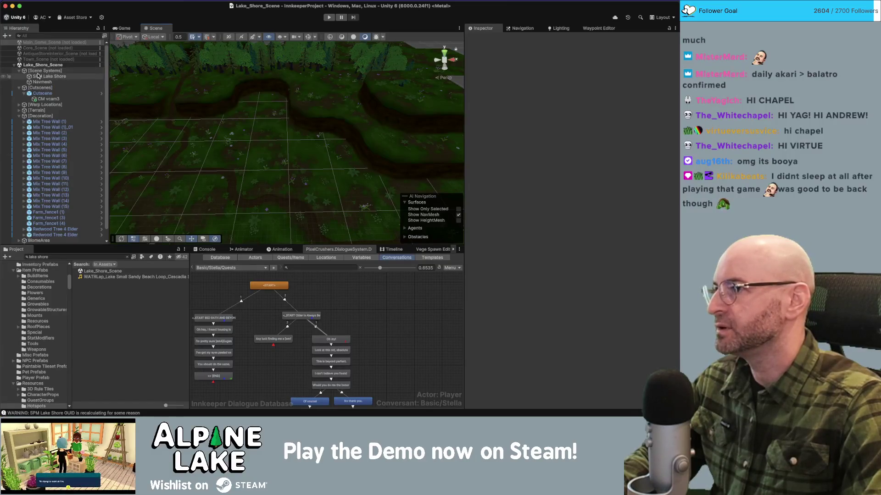
- Show Lake_Shore_Scene's Lighting Environment settings and turn on scene lighting in the Scene view
{"action": "left_click", "coordinate": [39, 72]}
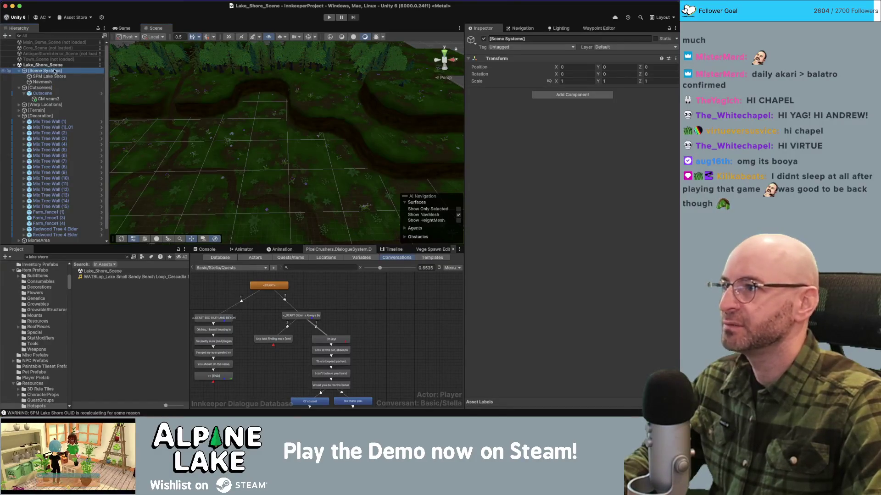
{"action": "left_click", "coordinate": [49, 64]}
{"action": "left_click", "coordinate": [520, 28]}
{"action": "left_click", "coordinate": [557, 29]}
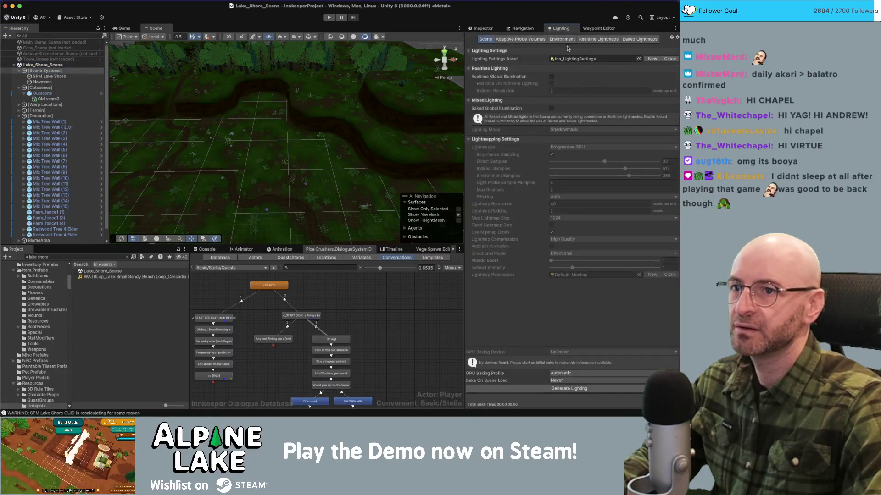
{"action": "left_click", "coordinate": [568, 41]}
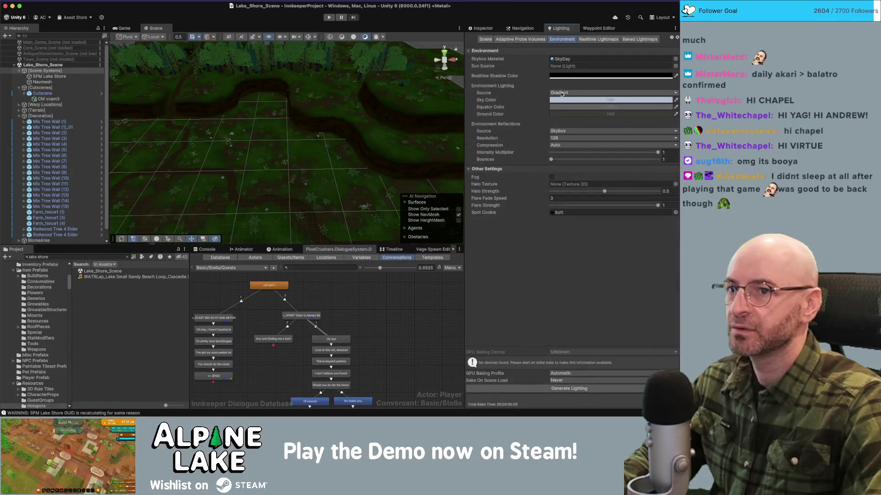
{"action": "left_click_drag", "start_coordinate": [301, 120], "coordinate": [286, 72]}
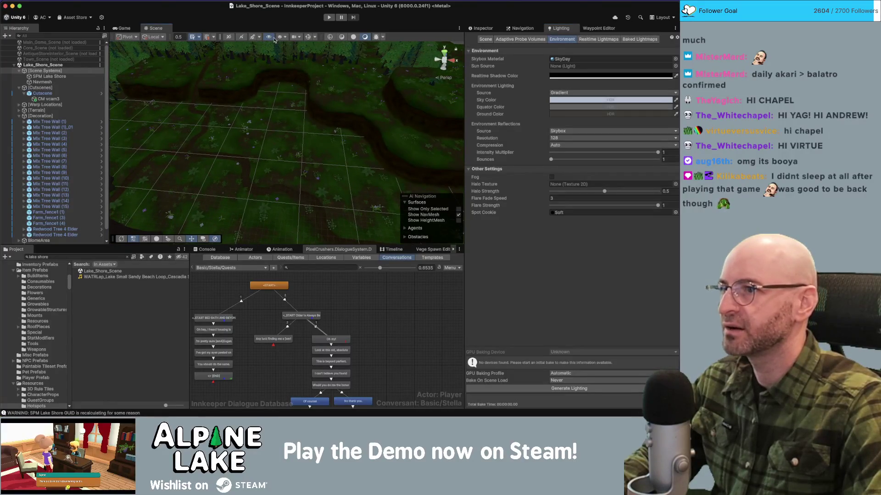
{"action": "left_click", "coordinate": [352, 38]}
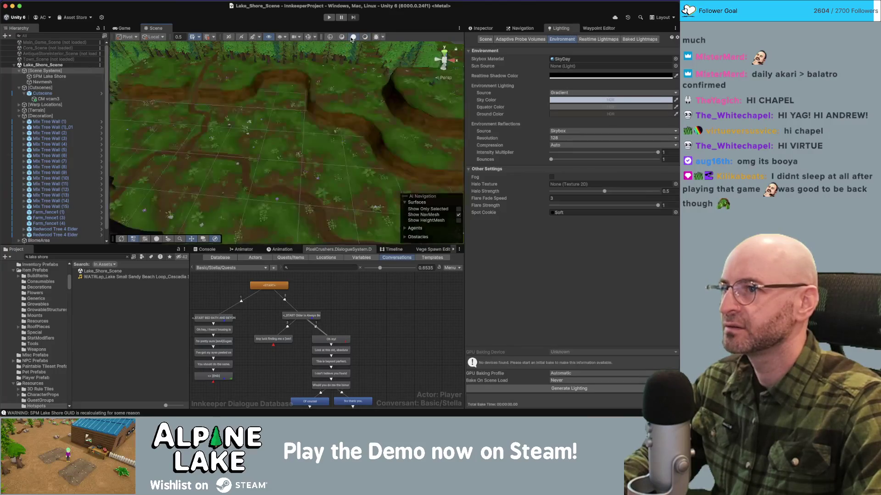
{"action": "mouse_move", "coordinate": [303, 74]}
{"action": "left_mouse_down"}
{"action": "mouse_move", "coordinate": [317, 76]}
{"action": "mouse_move", "coordinate": [281, 52]}
{"action": "mouse_move", "coordinate": [323, 118]}
{"action": "mouse_move", "coordinate": [307, 128]}
{"action": "mouse_move", "coordinate": [324, 106]}
{"action": "left_mouse_up"}
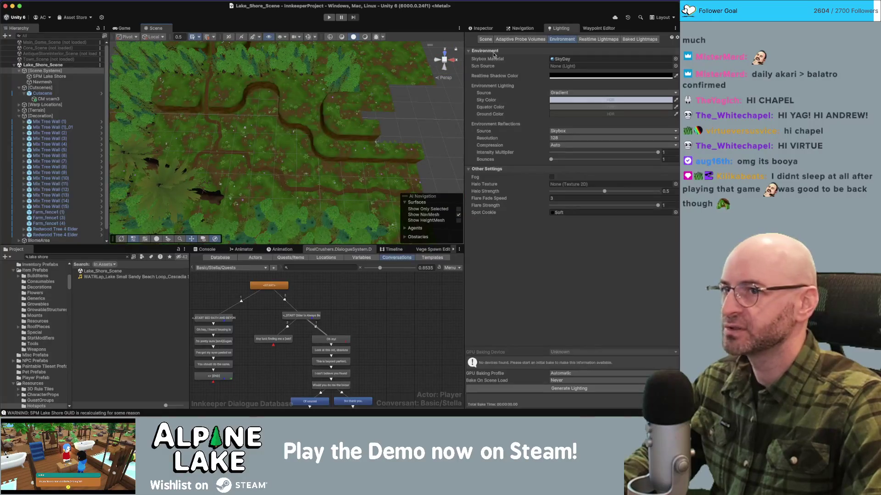
- Set the Vege Spawn editor's main definition to Alpine Trail C
{"action": "left_click", "coordinate": [425, 250]}
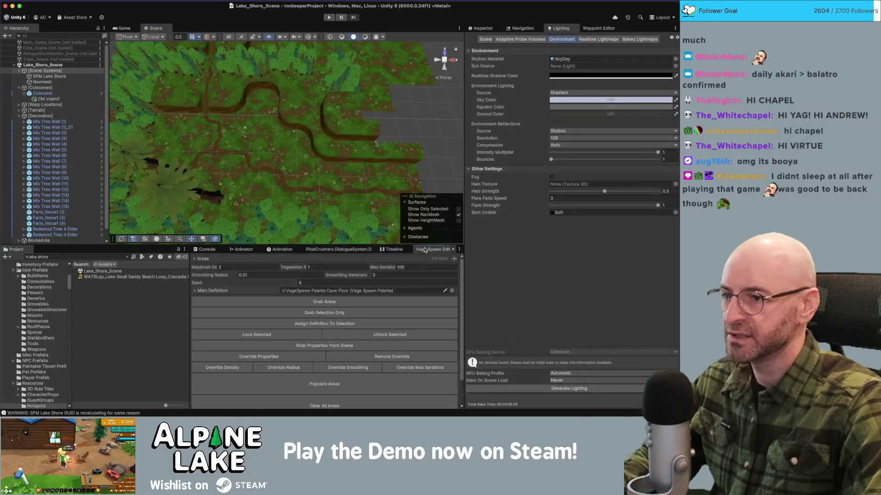
{"action": "left_click", "coordinate": [329, 347]}
{"action": "scroll", "coordinate": [328, 367], "scroll_direction": "down", "scroll_amount": 1}
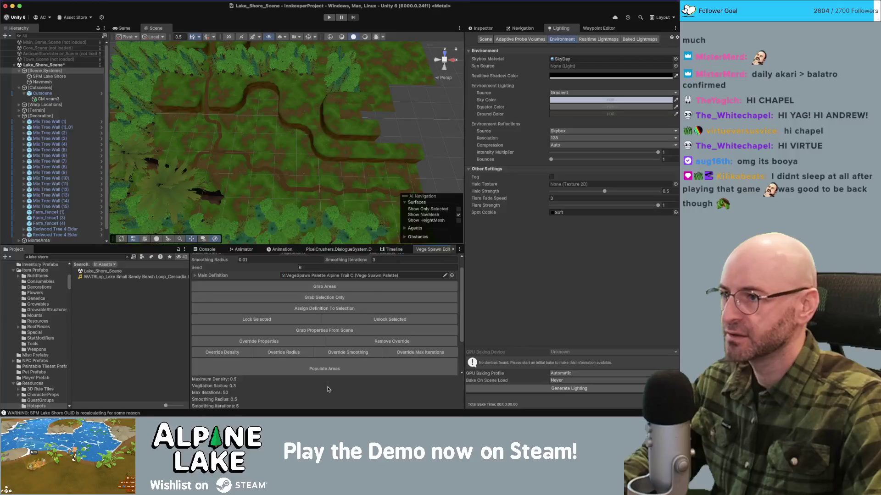
{"action": "mouse_move", "coordinate": [299, 190]}
{"action": "left_mouse_down"}
{"action": "mouse_move", "coordinate": [252, 137]}
{"action": "mouse_move", "coordinate": [334, 124]}
{"action": "left_mouse_up"}
- Load Core_Scene back in and change the Scene view shading over the forest
{"action": "right_click", "coordinate": [52, 47]}
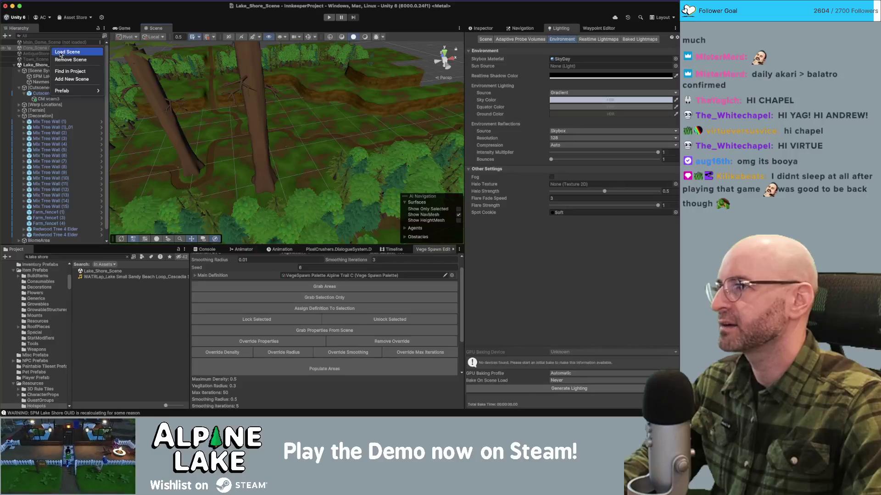
{"action": "left_click", "coordinate": [60, 54]}
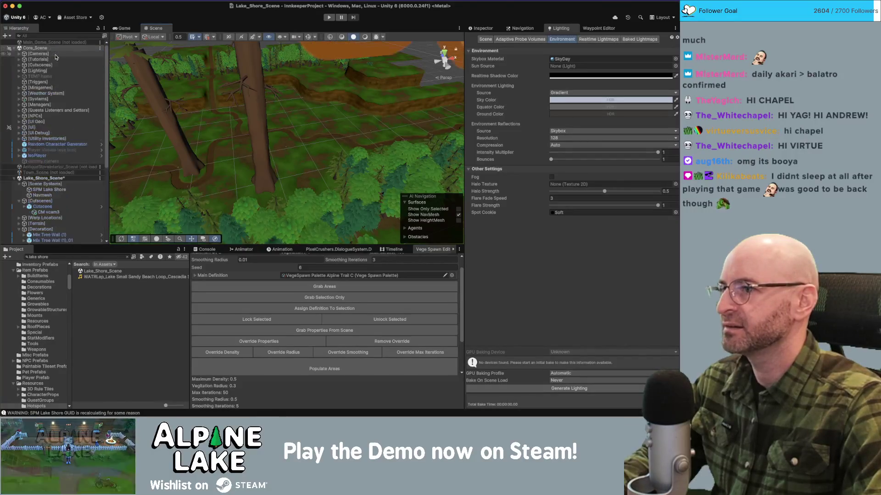
{"action": "mouse_move", "coordinate": [248, 91]}
{"action": "left_mouse_down"}
{"action": "mouse_move", "coordinate": [252, 80]}
{"action": "mouse_move", "coordinate": [234, 136]}
{"action": "left_mouse_up"}
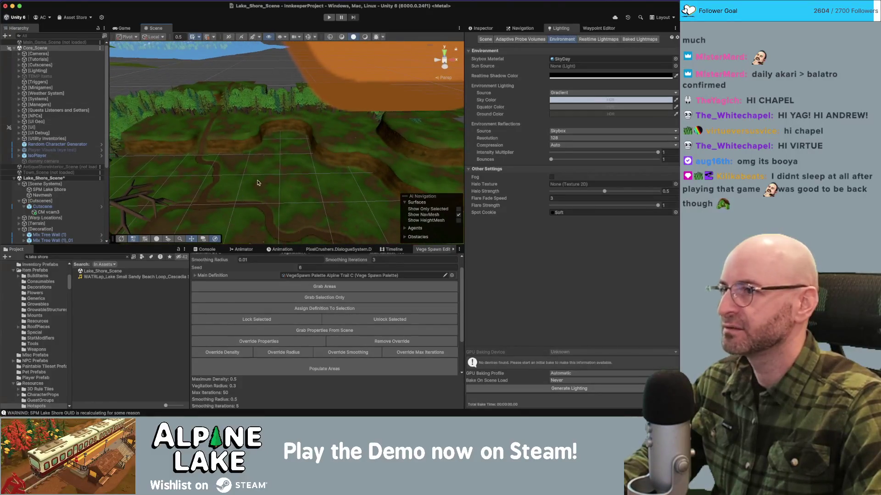
{"action": "left_click", "coordinate": [365, 36]}
{"action": "left_click_drag", "start_coordinate": [279, 119], "coordinate": [266, 156]}
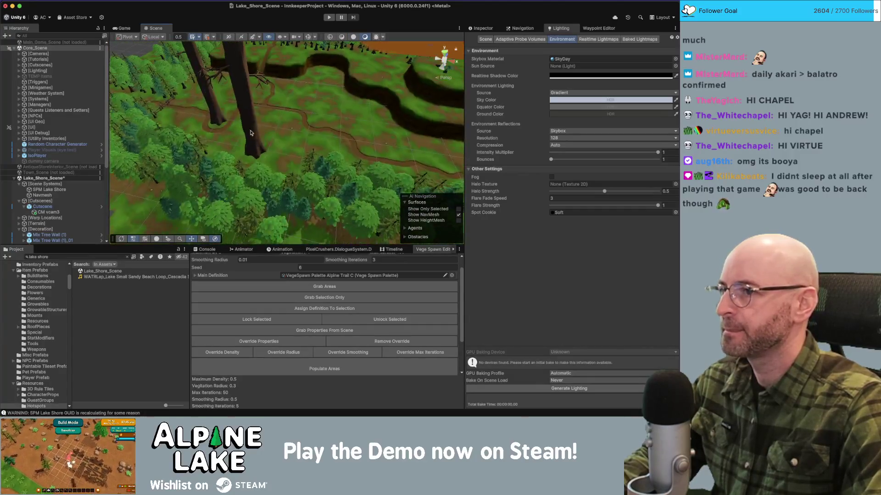
- Load Main_Game_Scene again and show the [UI] group in the Inspector
{"action": "right_click", "coordinate": [41, 43]}
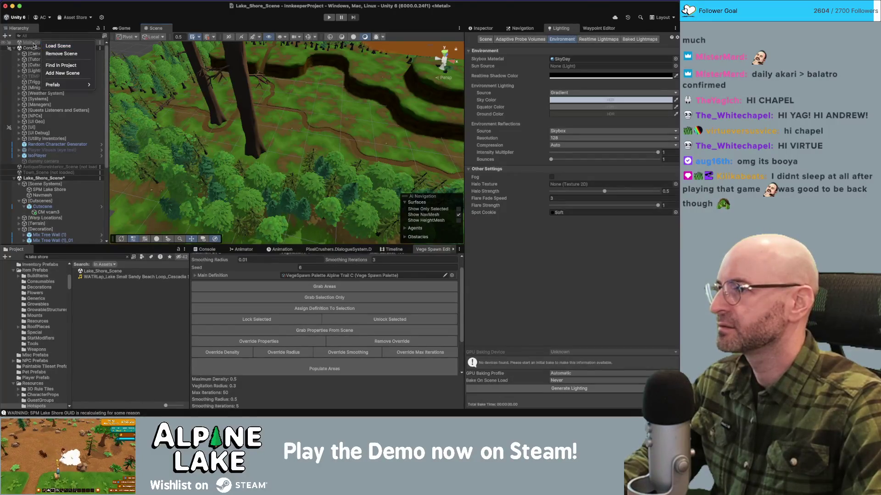
{"action": "left_click", "coordinate": [51, 48]}
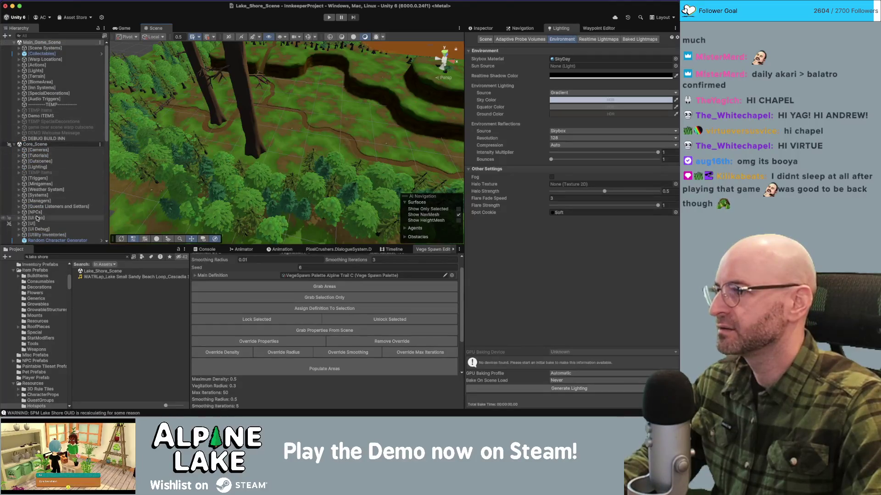
{"action": "left_click", "coordinate": [37, 224]}
{"action": "left_click", "coordinate": [482, 28]}
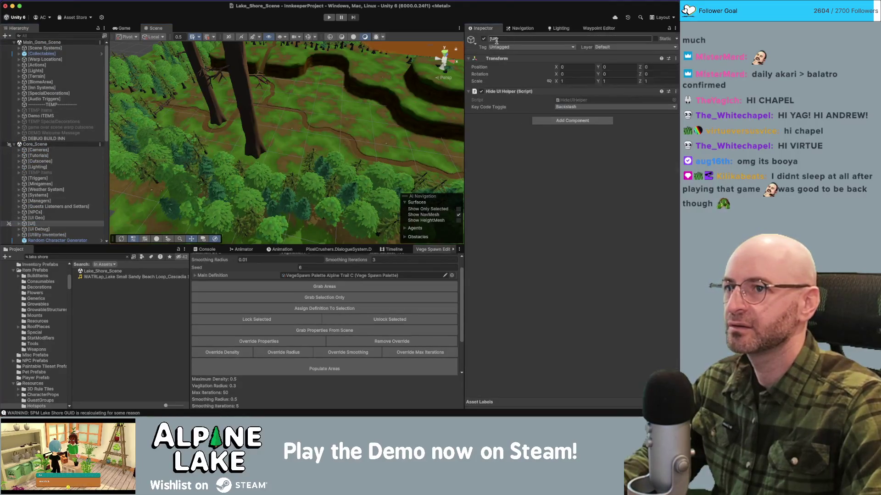
- Deactivate the [UI] object, then select both remaining Redwood Tree 4 Elder trees
{"action": "left_click", "coordinate": [484, 39]}
{"action": "left_click_drag", "start_coordinate": [284, 151], "coordinate": [256, 51]}
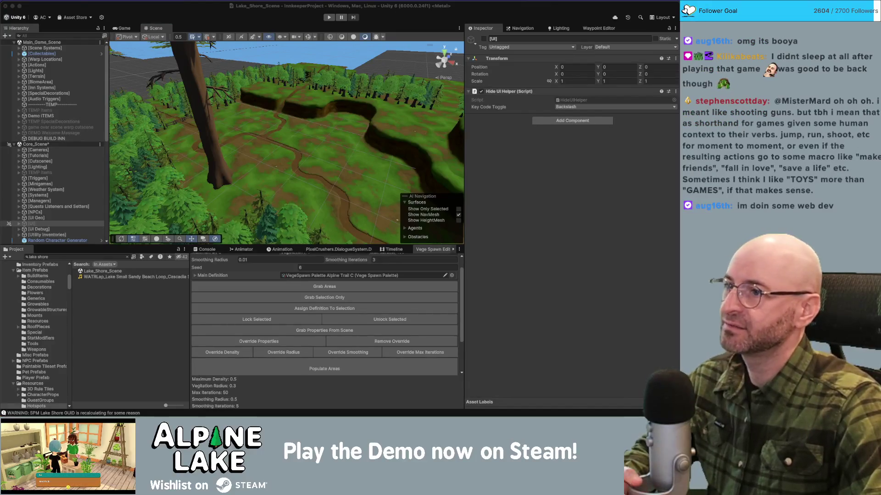
{"action": "mouse_move", "coordinate": [292, 192]}
{"action": "left_mouse_down"}
{"action": "mouse_move", "coordinate": [326, 171]}
{"action": "mouse_move", "coordinate": [287, 138]}
{"action": "mouse_move", "coordinate": [251, 142]}
{"action": "mouse_move", "coordinate": [260, 118]}
{"action": "left_mouse_up"}
{"action": "left_click", "coordinate": [288, 138]}
{"action": "left_click", "coordinate": [252, 132], "text": "shift"}
{"action": "left_click", "coordinate": [261, 117]}
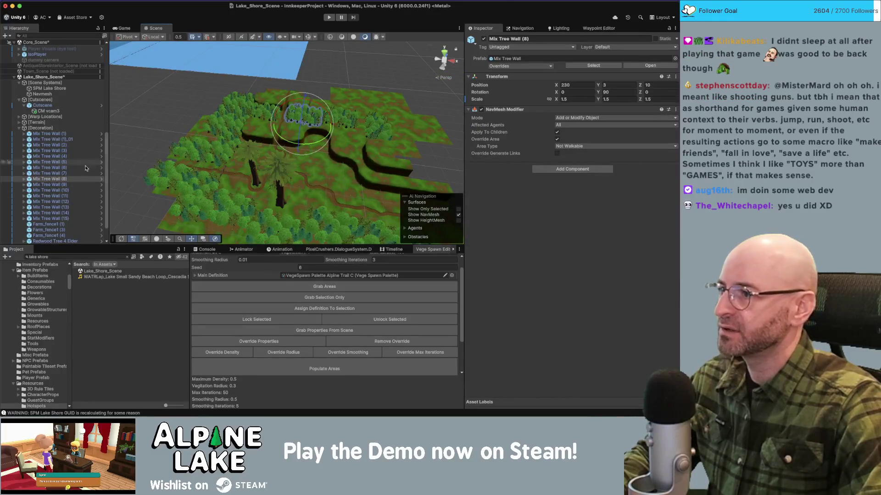
{"action": "left_click", "coordinate": [51, 145]}
{"action": "left_click", "coordinate": [52, 139]}
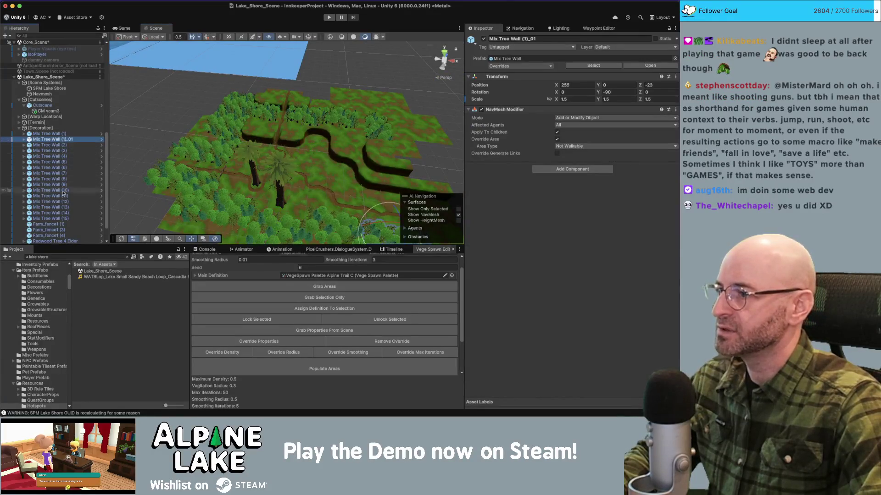
{"action": "left_click", "coordinate": [65, 218], "text": "shift"}
{"action": "key", "text": "Delete"}
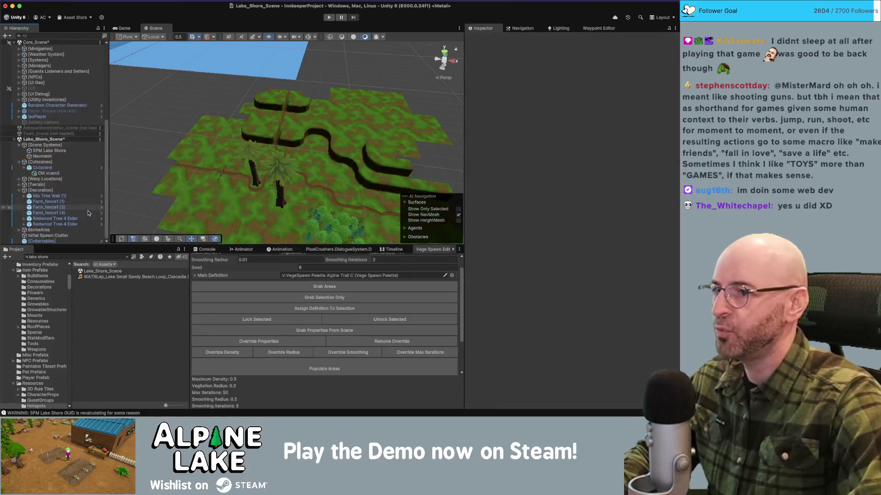
{"action": "left_click_drag", "start_coordinate": [275, 174], "coordinate": [287, 177]}
{"action": "scroll", "coordinate": [287, 177], "scroll_direction": "up", "scroll_amount": 10}
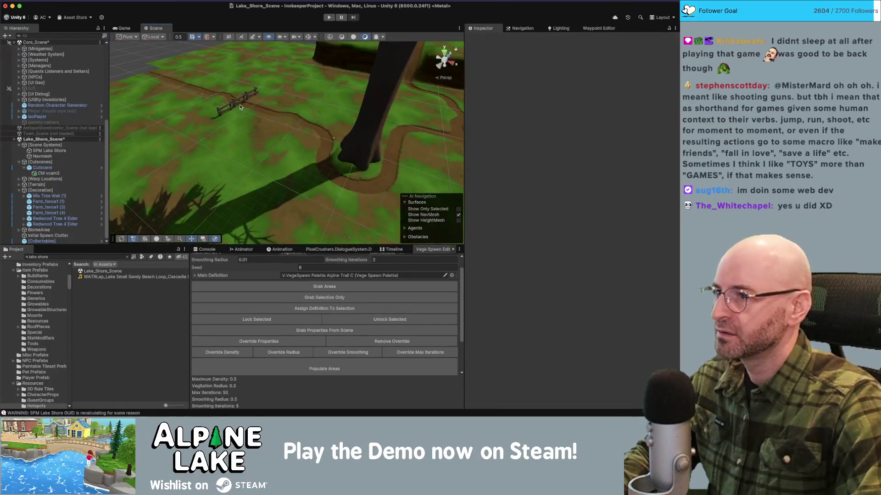
{"action": "left_click", "coordinate": [240, 105]}
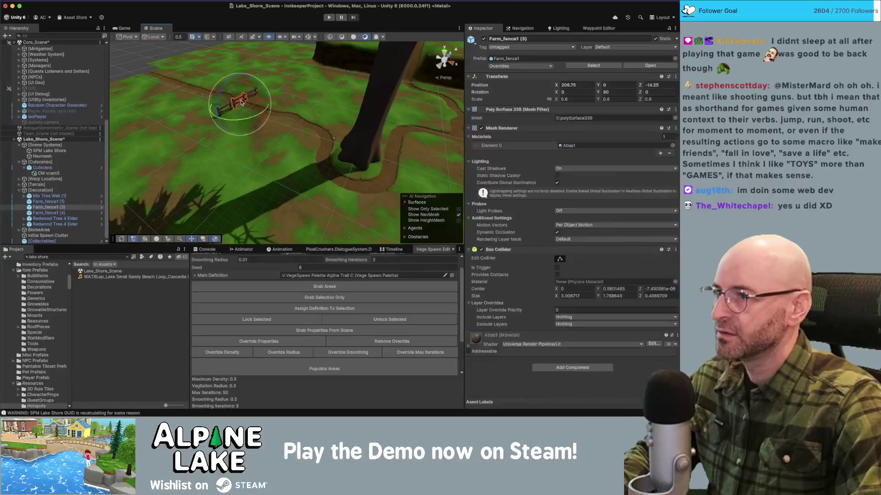
{"action": "left_click", "coordinate": [224, 110], "text": "shift"}
{"action": "left_click", "coordinate": [253, 90], "text": "shift"}
{"action": "mouse_move", "coordinate": [254, 91]}
{"action": "left_mouse_down"}
{"action": "mouse_move", "coordinate": [338, 152]}
{"action": "mouse_move", "coordinate": [325, 152]}
{"action": "mouse_move", "coordinate": [340, 149]}
{"action": "mouse_move", "coordinate": [215, 83]}
{"action": "mouse_move", "coordinate": [248, 122]}
{"action": "mouse_move", "coordinate": [216, 128]}
{"action": "mouse_move", "coordinate": [216, 119]}
{"action": "mouse_move", "coordinate": [165, 163]}
{"action": "mouse_move", "coordinate": [189, 141]}
{"action": "mouse_move", "coordinate": [440, 151]}
{"action": "mouse_move", "coordinate": [419, 123]}
{"action": "mouse_move", "coordinate": [202, 46]}
{"action": "left_mouse_up"}
{"action": "scroll", "coordinate": [340, 151], "scroll_direction": "down", "scroll_amount": 10}
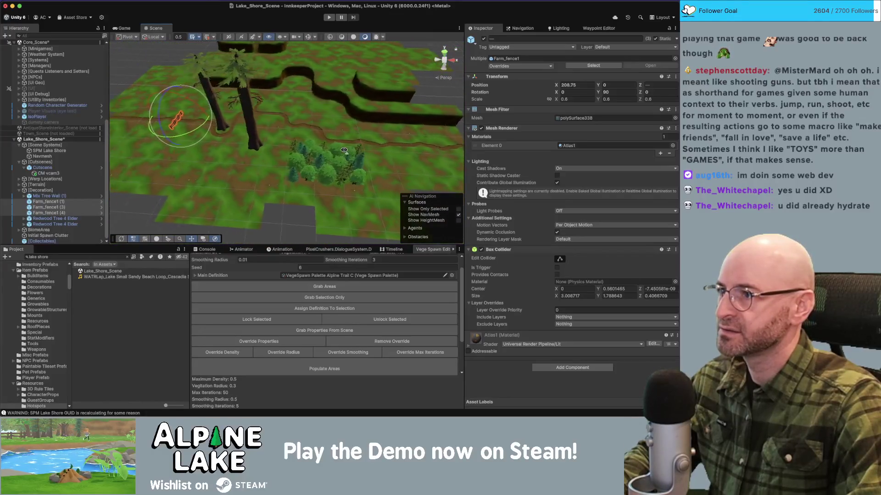
{"action": "left_click", "coordinate": [340, 150]}
{"action": "left_click", "coordinate": [218, 128]}
{"action": "left_click", "coordinate": [163, 164]}
{"action": "left_click", "coordinate": [165, 173], "text": "shift"}
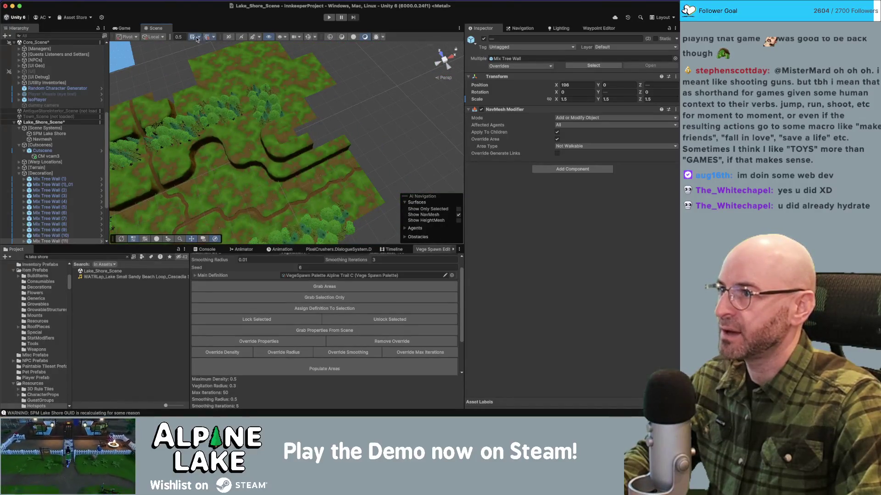
- Set the grid snap increment to 1
{"action": "left_click_drag", "start_coordinate": [185, 36], "coordinate": [189, 37]}
{"action": "mouse_move", "coordinate": [197, 91]}
{"action": "left_mouse_down"}
{"action": "mouse_move", "coordinate": [137, 144]}
{"action": "mouse_move", "coordinate": [255, 163]}
{"action": "mouse_move", "coordinate": [362, 202]}
{"action": "mouse_move", "coordinate": [371, 216]}
{"action": "mouse_move", "coordinate": [298, 120]}
{"action": "mouse_move", "coordinate": [262, 151]}
{"action": "mouse_move", "coordinate": [513, 85]}
{"action": "mouse_move", "coordinate": [298, 137]}
{"action": "mouse_move", "coordinate": [244, 93]}
{"action": "mouse_move", "coordinate": [244, 140]}
{"action": "mouse_move", "coordinate": [364, 133]}
{"action": "mouse_move", "coordinate": [222, 137]}
{"action": "mouse_move", "coordinate": [332, 169]}
{"action": "mouse_move", "coordinate": [265, 131]}
{"action": "left_mouse_up"}
{"action": "scroll", "coordinate": [362, 202], "scroll_direction": "up", "scroll_amount": 5}
- Delete 8m_Cliff_B_Forest_07 and the C-shaped forest cliff group, then select Mix Tree Wall (12)
{"action": "left_click", "coordinate": [243, 140]}
{"action": "left_click", "coordinate": [364, 133]}
{"action": "key", "text": "Delete"}
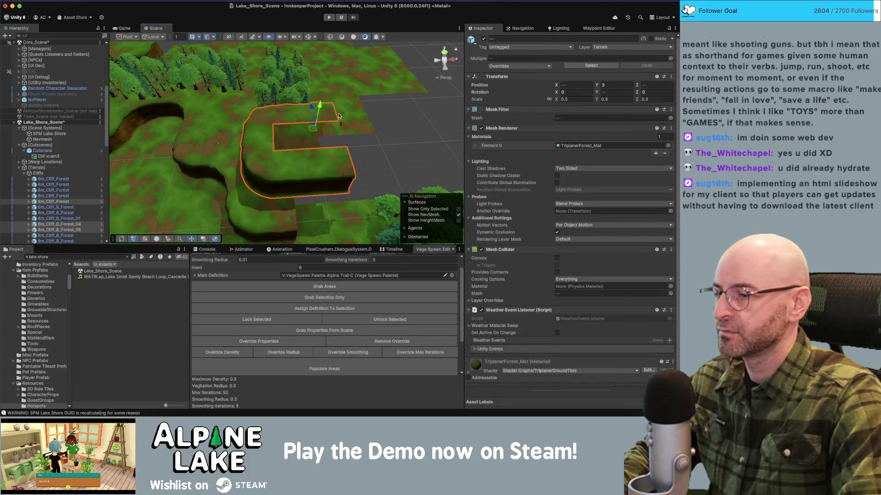
{"action": "key", "text": "Delete"}
{"action": "mouse_move", "coordinate": [339, 116]}
{"action": "left_mouse_down"}
{"action": "mouse_move", "coordinate": [273, 100]}
{"action": "mouse_move", "coordinate": [373, 126]}
{"action": "mouse_move", "coordinate": [190, 117]}
{"action": "mouse_move", "coordinate": [346, 149]}
{"action": "left_mouse_up"}
{"action": "left_click", "coordinate": [354, 113]}
- Inspect the tree walls, selecting Mix Tree Wall (11), (12) and (1)_01 in turn
{"action": "key", "text": "f"}
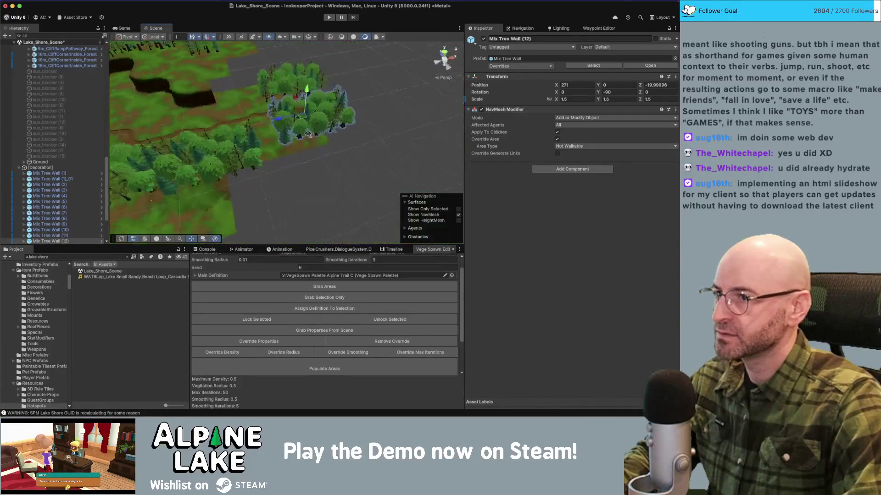
{"action": "left_click", "coordinate": [348, 178], "text": "shift"}
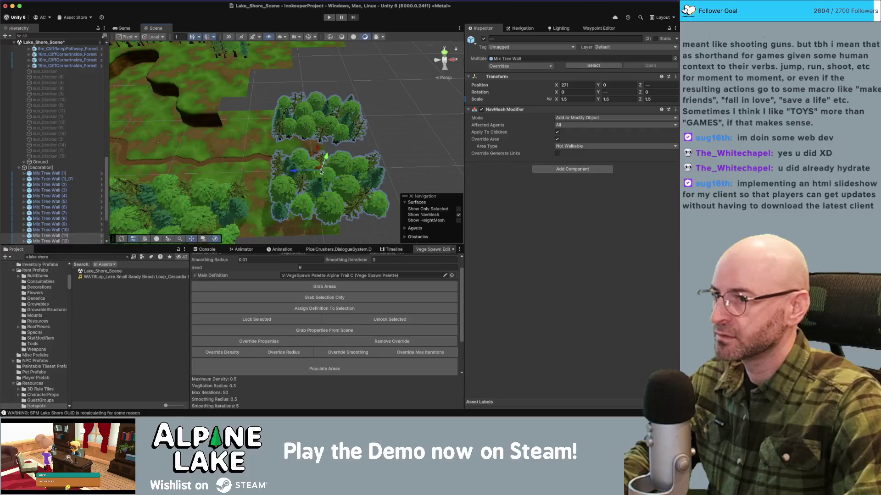
{"action": "left_click_drag", "start_coordinate": [319, 176], "coordinate": [297, 172]}
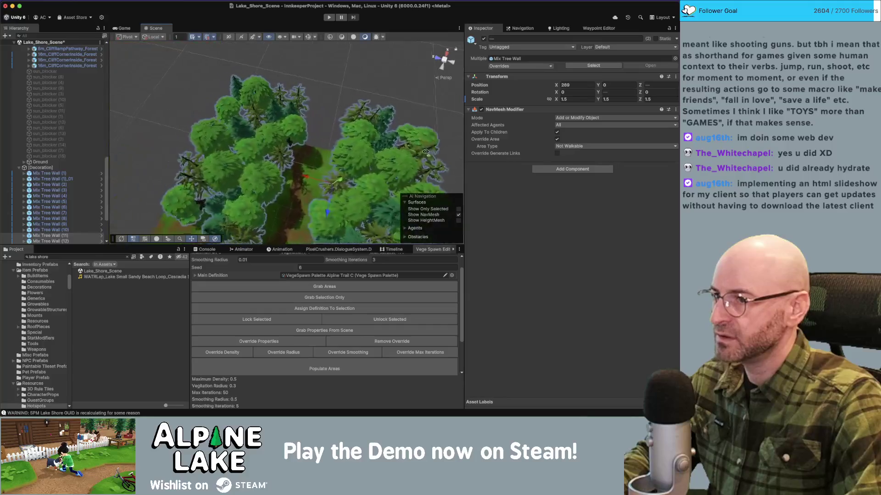
{"action": "left_click_drag", "start_coordinate": [425, 153], "coordinate": [431, 143]}
{"action": "scroll", "coordinate": [357, 121], "scroll_direction": "down", "scroll_amount": 3}
{"action": "left_click", "coordinate": [290, 155]}
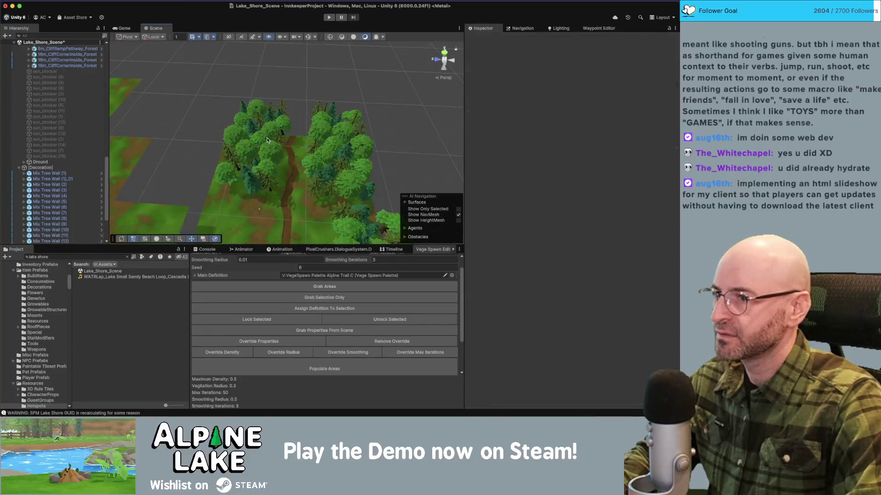
{"action": "left_click", "coordinate": [336, 160]}
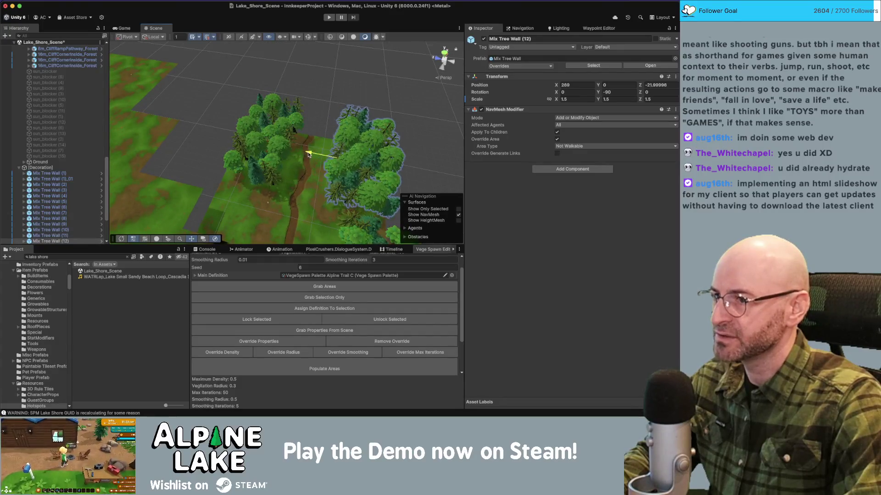
{"action": "key", "text": "f"}
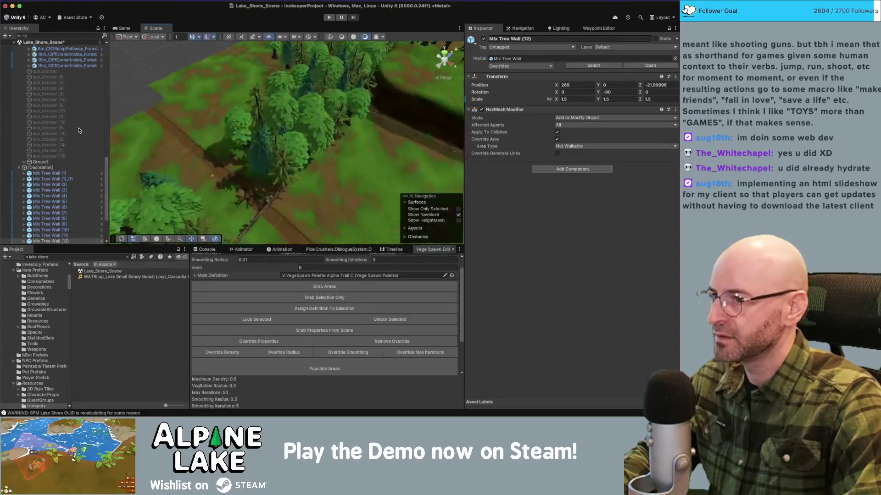
{"action": "left_click_drag", "start_coordinate": [197, 146], "coordinate": [200, 159]}
{"action": "mouse_move", "coordinate": [324, 137]}
{"action": "left_mouse_down"}
{"action": "mouse_move", "coordinate": [335, 126]}
{"action": "mouse_move", "coordinate": [280, 109]}
{"action": "mouse_move", "coordinate": [266, 81]}
{"action": "mouse_move", "coordinate": [285, 124]}
{"action": "mouse_move", "coordinate": [296, 123]}
{"action": "mouse_move", "coordinate": [277, 95]}
{"action": "mouse_move", "coordinate": [234, 155]}
{"action": "mouse_move", "coordinate": [232, 136]}
{"action": "mouse_move", "coordinate": [260, 122]}
{"action": "left_mouse_up"}
{"action": "left_click", "coordinate": [294, 133]}
{"action": "left_click", "coordinate": [234, 155]}
- Marquee-select the four left tree walls, including Mix Tree Wall (7), and delete them
{"action": "left_click_drag", "start_coordinate": [315, 84], "coordinate": [370, 148]}
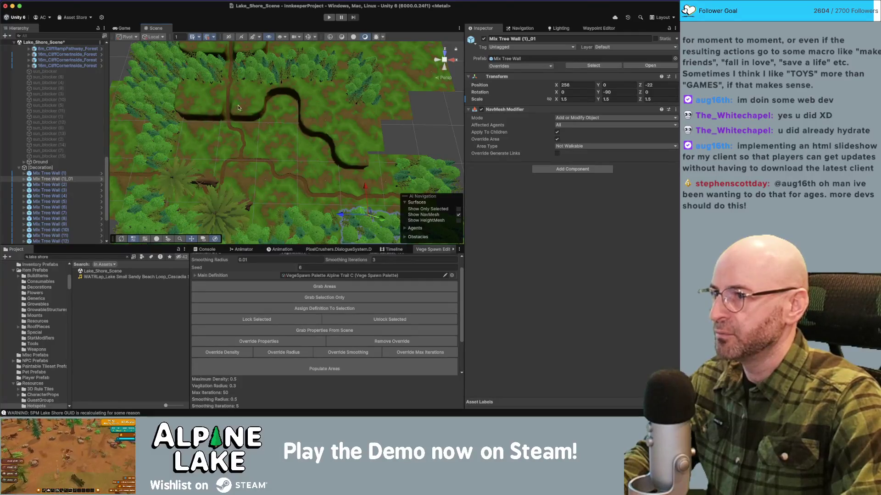
{"action": "left_click_drag", "start_coordinate": [259, 100], "coordinate": [247, 129]}
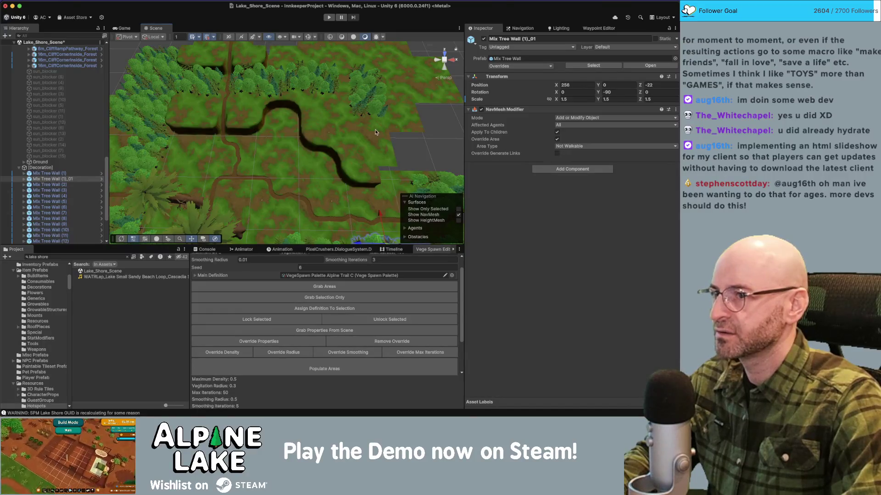
{"action": "scroll", "coordinate": [365, 130], "scroll_direction": "down", "scroll_amount": 10}
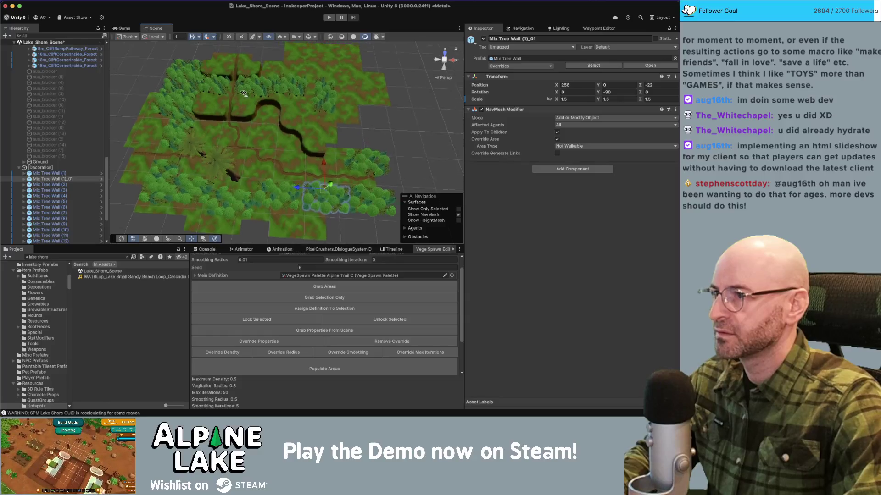
{"action": "left_click", "coordinate": [206, 85]}
{"action": "mouse_move", "coordinate": [189, 81]}
{"action": "left_mouse_down"}
{"action": "mouse_move", "coordinate": [178, 78]}
{"action": "mouse_move", "coordinate": [173, 104]}
{"action": "left_mouse_up"}
{"action": "key", "text": "Delete"}
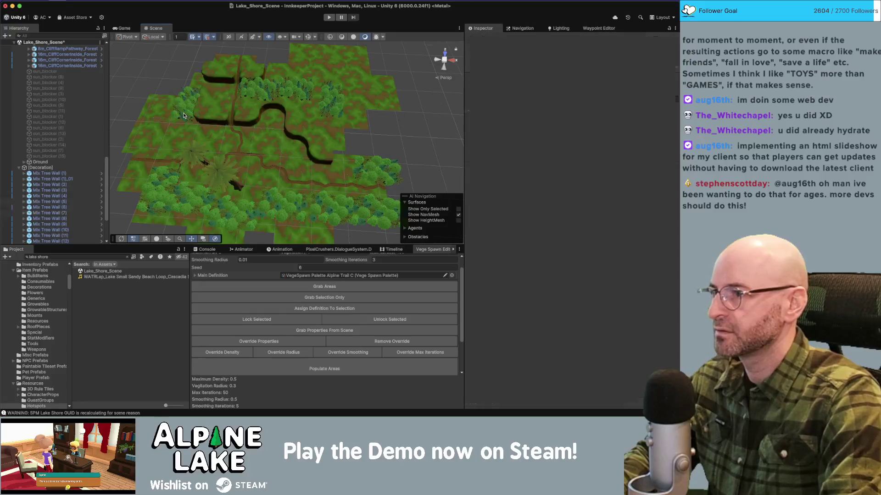
- Delete Mix Tree Walls (6), (8), (9) and (10)
{"action": "left_click", "coordinate": [257, 92], "text": "shift"}
{"action": "left_click", "coordinate": [299, 94], "text": "shift"}
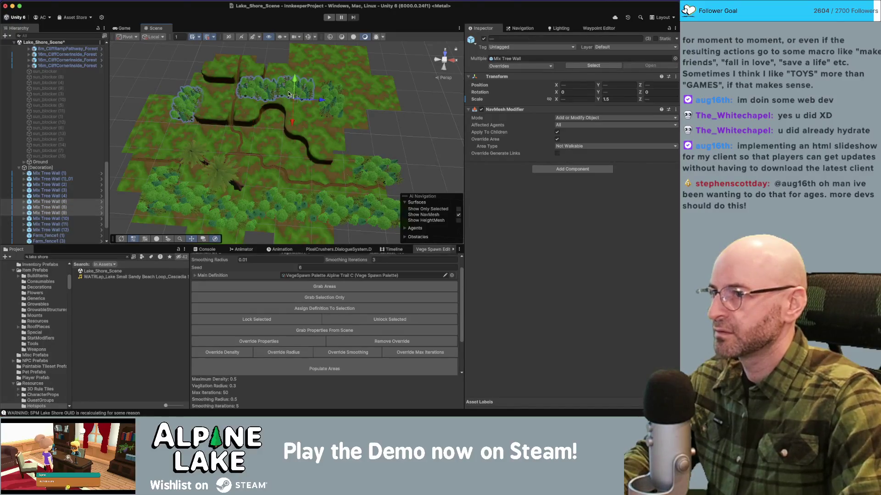
{"action": "key", "text": "Delete"}
{"action": "left_click", "coordinate": [331, 99]}
{"action": "key", "text": "Delete"}
- Delete four 16m_Grass_Forest tiles, then bring the browser showing insultors.plist forward
{"action": "left_click_drag", "start_coordinate": [324, 93], "coordinate": [342, 113]}
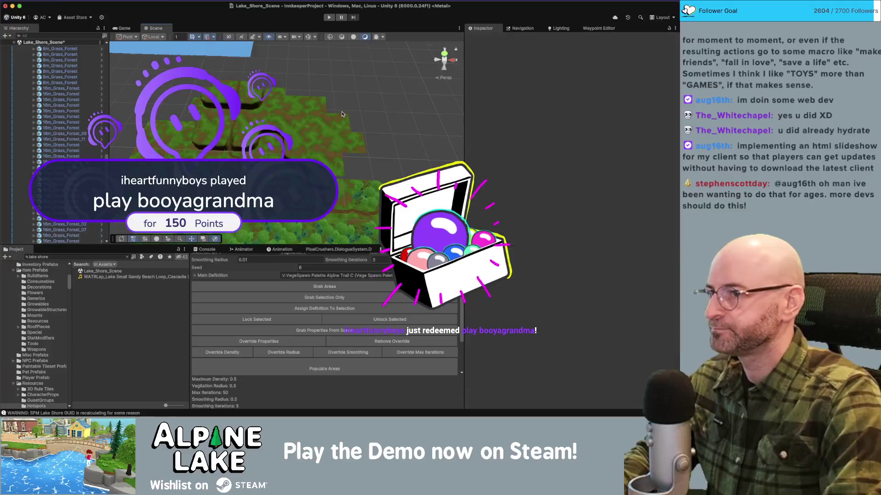
{"action": "key", "text": "Delete"}
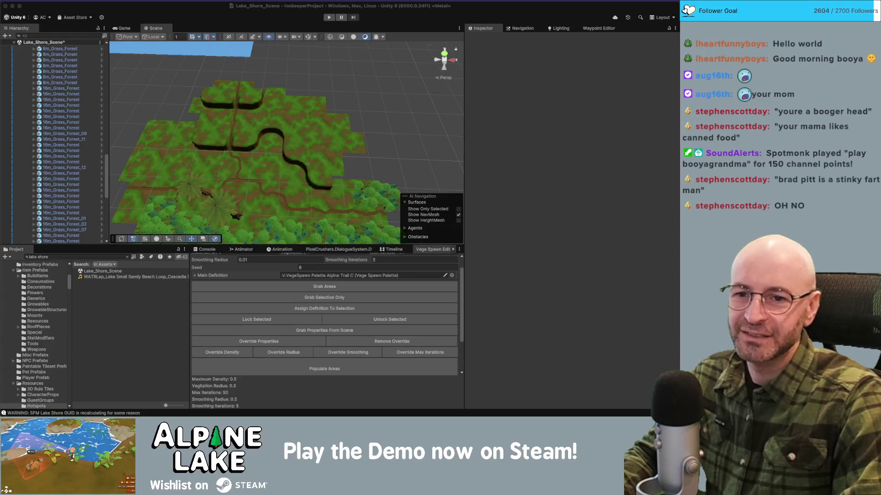
{"action": "key", "text": "super+Tab"}
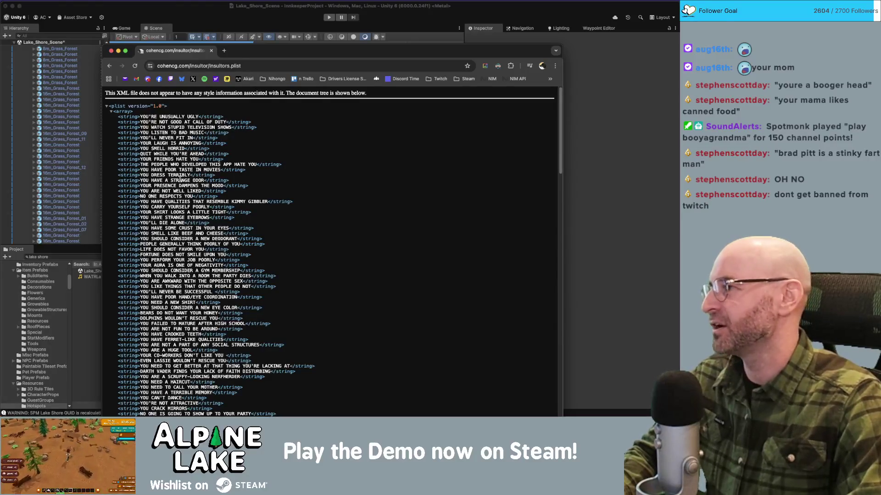
{"action": "scroll", "coordinate": [186, 178], "scroll_direction": "down", "scroll_amount": 1}
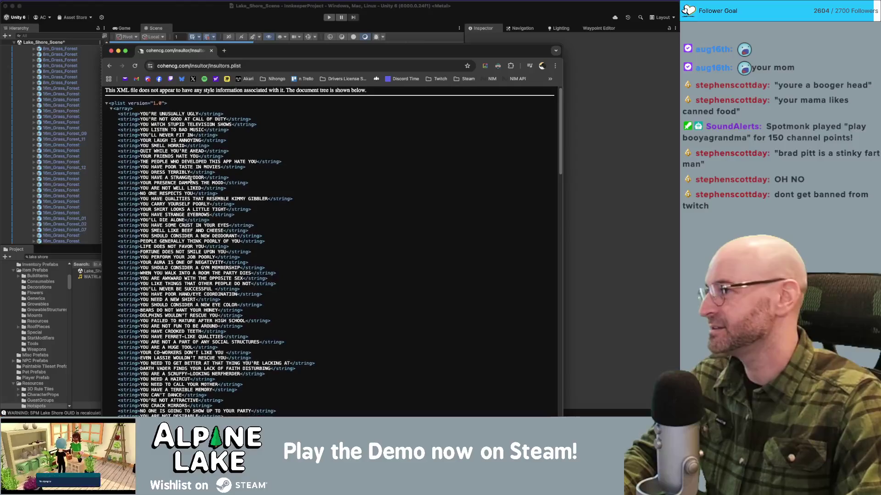
{"action": "scroll", "coordinate": [188, 178], "scroll_direction": "down", "scroll_amount": 10}
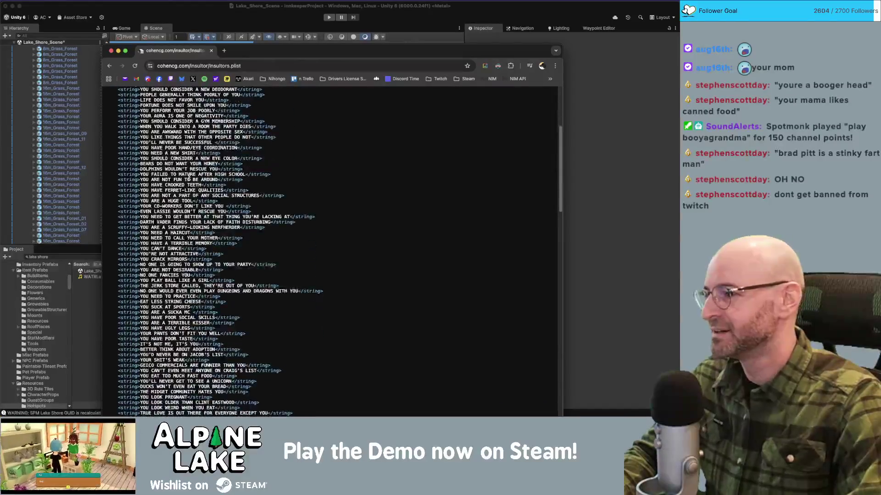
{"action": "scroll", "coordinate": [190, 178], "scroll_direction": "down", "scroll_amount": 1}
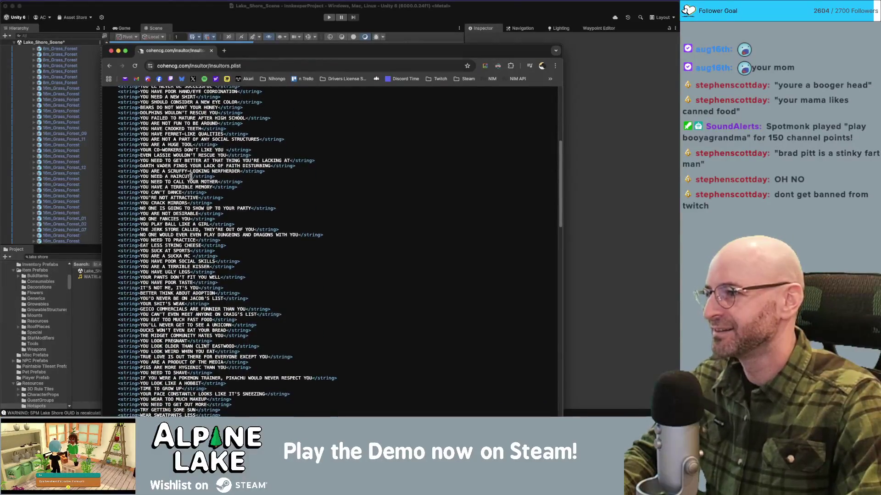
{"action": "scroll", "coordinate": [189, 176], "scroll_direction": "down", "scroll_amount": 20}
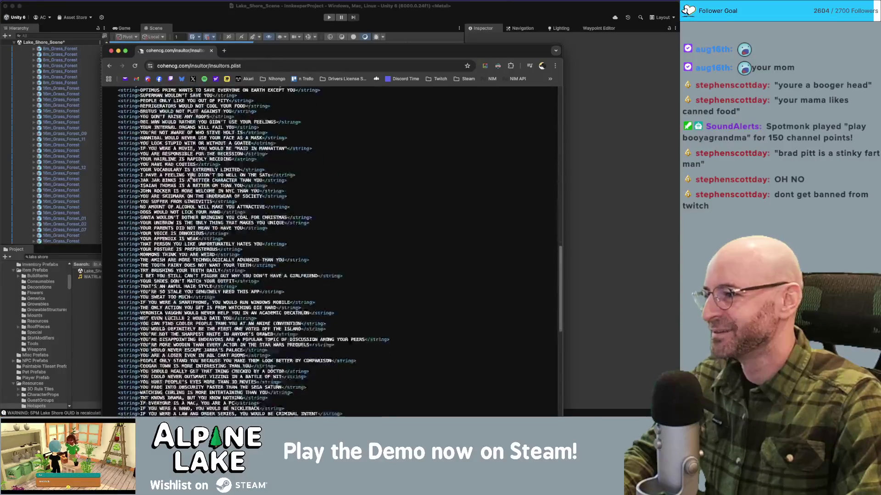
{"action": "scroll", "coordinate": [191, 175], "scroll_direction": "down", "scroll_amount": 6}
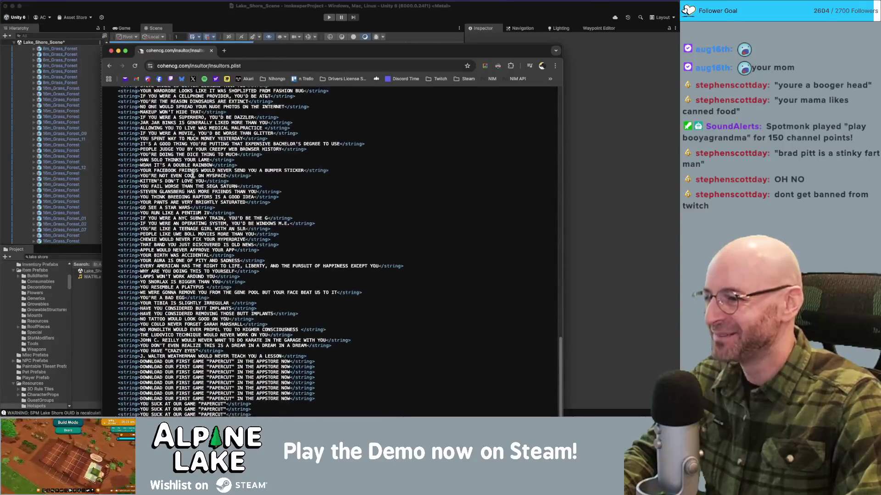
{"action": "scroll", "coordinate": [192, 174], "scroll_direction": "down", "scroll_amount": 1}
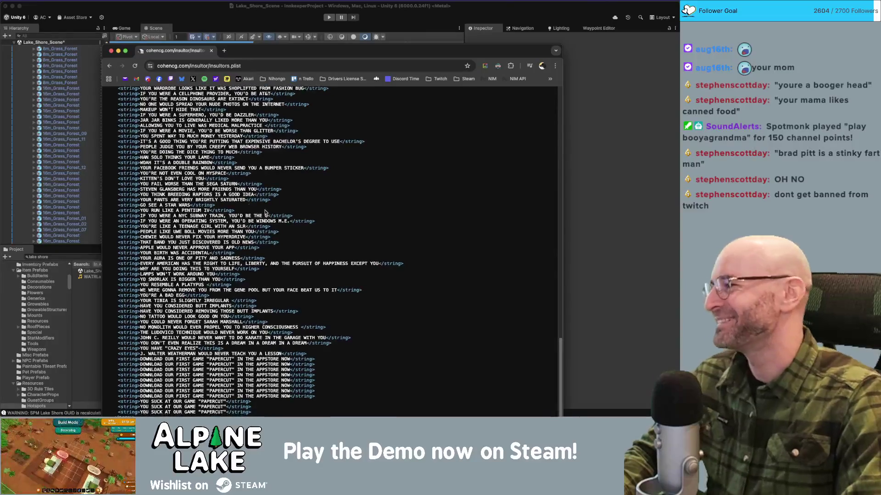
{"action": "mouse_move", "coordinate": [139, 359]}
{"action": "left_mouse_down"}
{"action": "mouse_move", "coordinate": [317, 386]}
{"action": "mouse_move", "coordinate": [321, 397]}
{"action": "mouse_move", "coordinate": [206, 360]}
{"action": "mouse_move", "coordinate": [120, 355]}
{"action": "left_mouse_up"}
{"action": "left_click", "coordinate": [175, 355]}
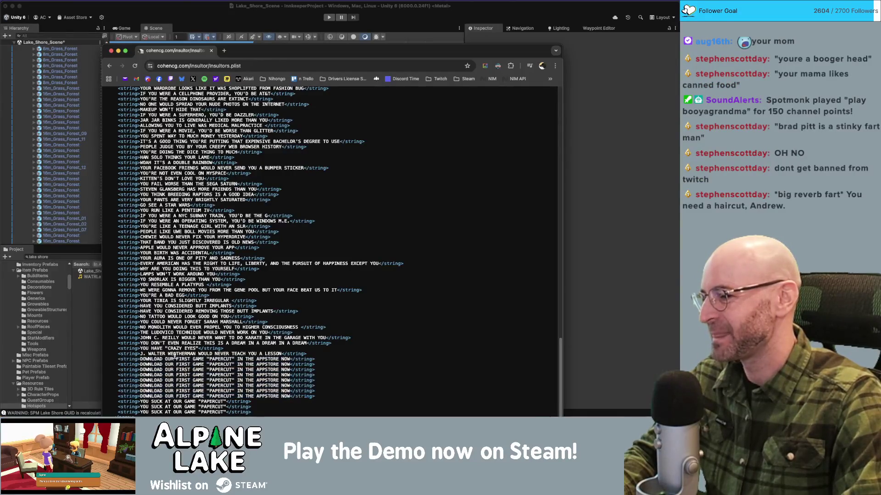
{"action": "double_click", "coordinate": [255, 363]}
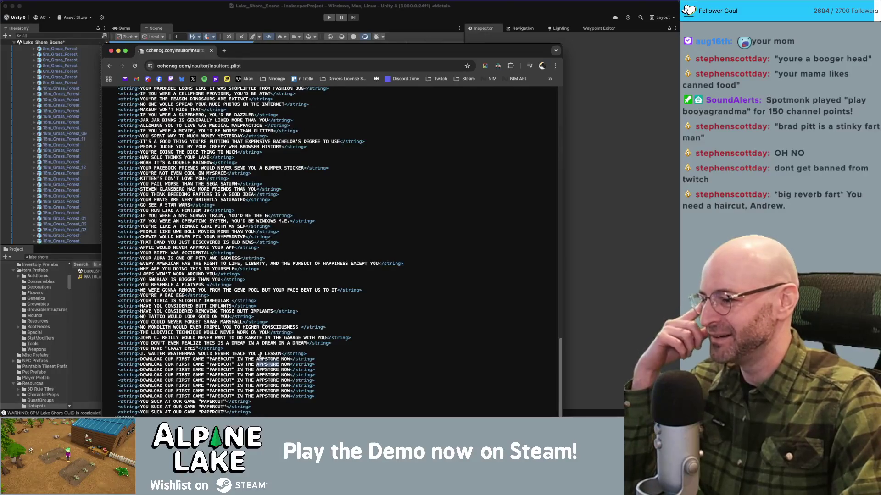
{"action": "left_click_drag", "start_coordinate": [173, 401], "coordinate": [212, 402]}
{"action": "left_click", "coordinate": [213, 401]}
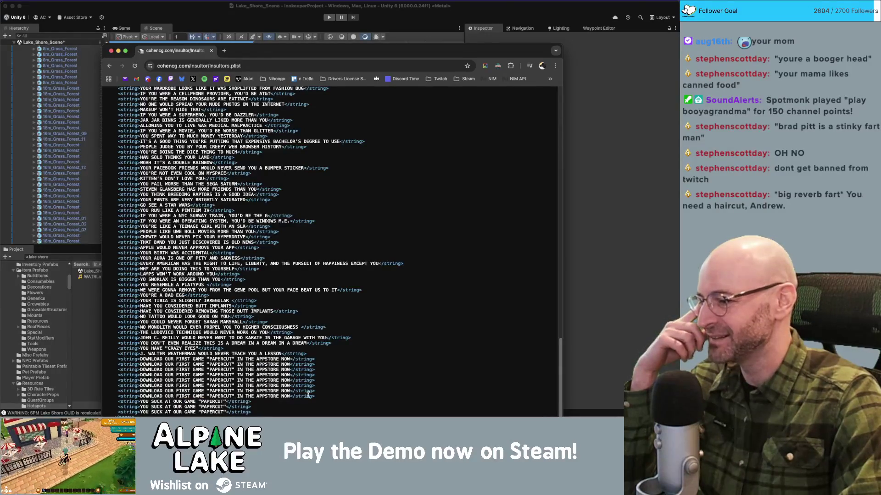
{"action": "scroll", "coordinate": [210, 220], "scroll_direction": "up", "scroll_amount": 2}
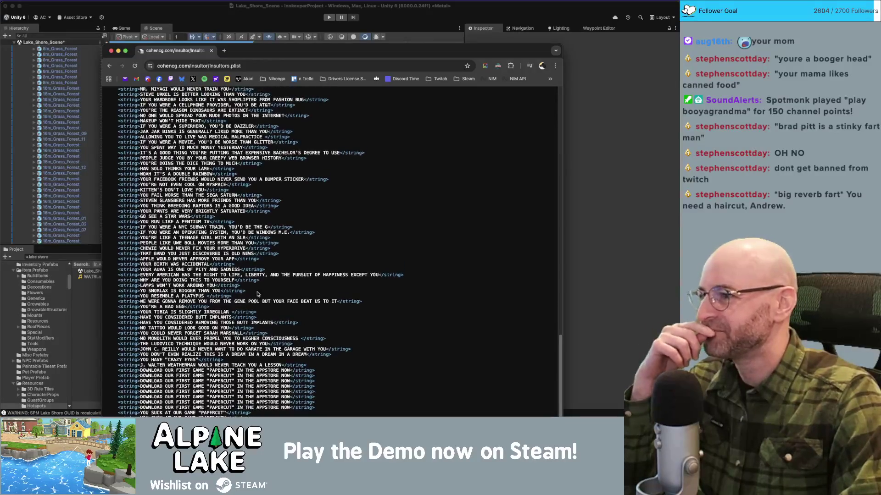
{"action": "left_click_drag", "start_coordinate": [175, 133], "coordinate": [224, 129]}
{"action": "left_click", "coordinate": [224, 130]}
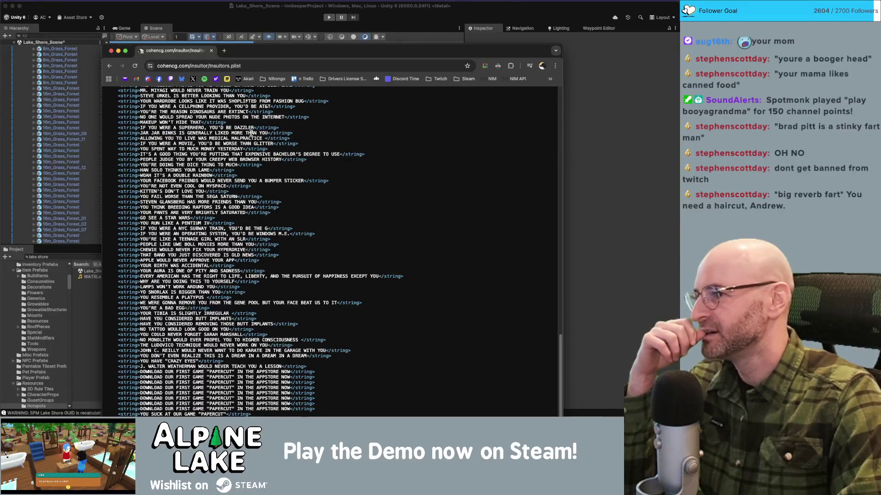
{"action": "scroll", "coordinate": [161, 156], "scroll_direction": "up", "scroll_amount": 1}
{"action": "scroll", "coordinate": [161, 156], "scroll_direction": "up", "scroll_amount": 1}
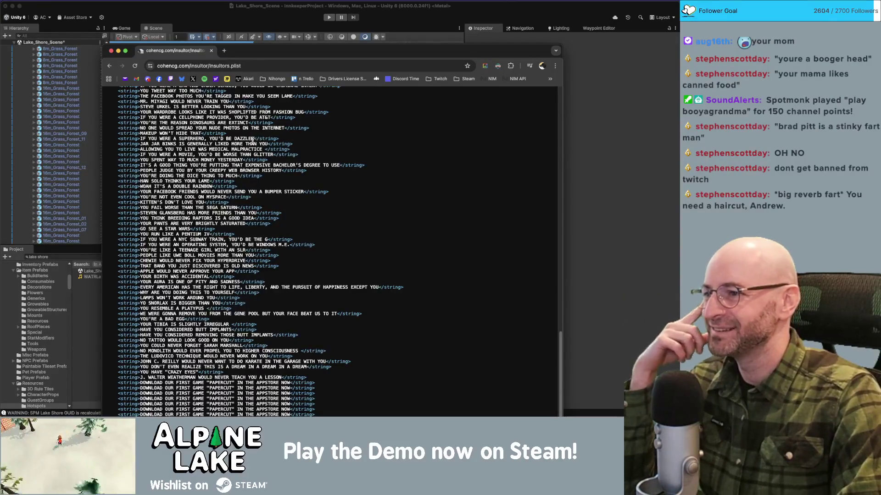
{"action": "scroll", "coordinate": [213, 138], "scroll_direction": "up", "scroll_amount": 5}
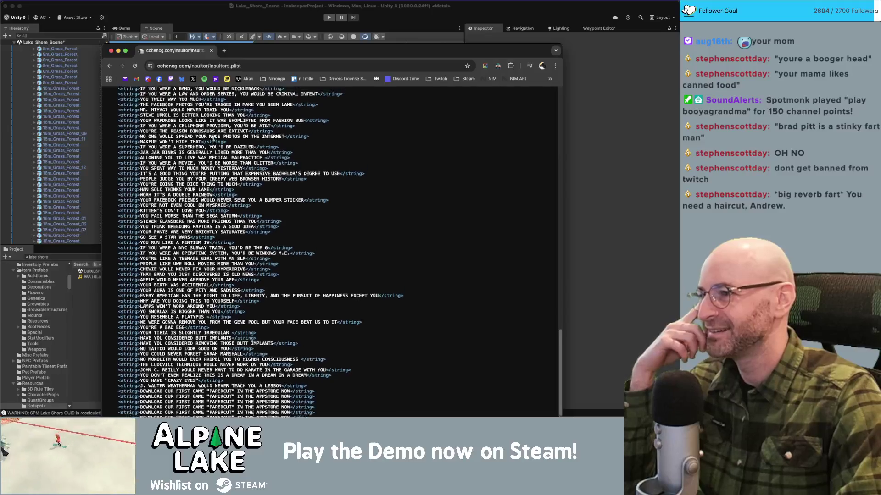
{"action": "scroll", "coordinate": [220, 140], "scroll_direction": "up", "scroll_amount": 5}
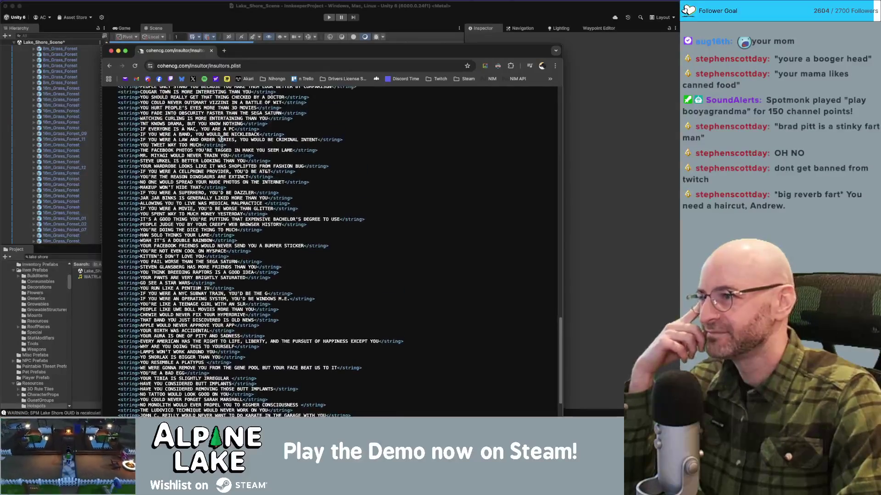
{"action": "scroll", "coordinate": [221, 139], "scroll_direction": "up", "scroll_amount": 5}
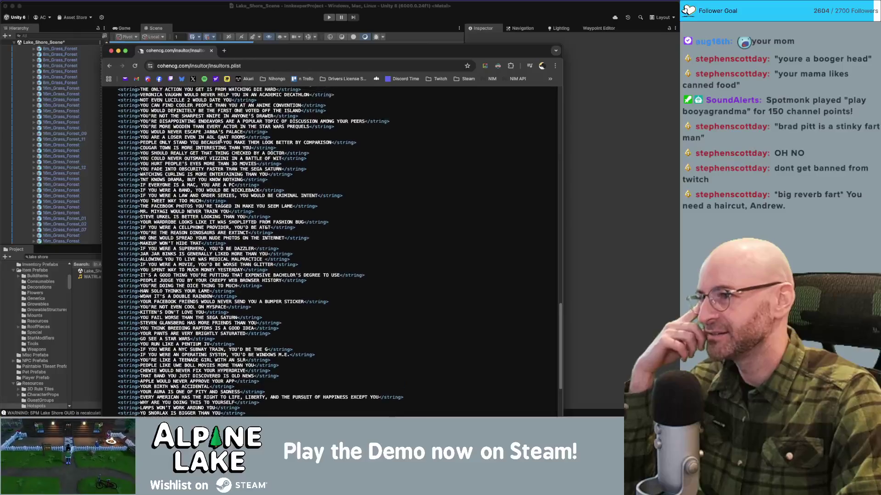
{"action": "scroll", "coordinate": [221, 140], "scroll_direction": "up", "scroll_amount": 8}
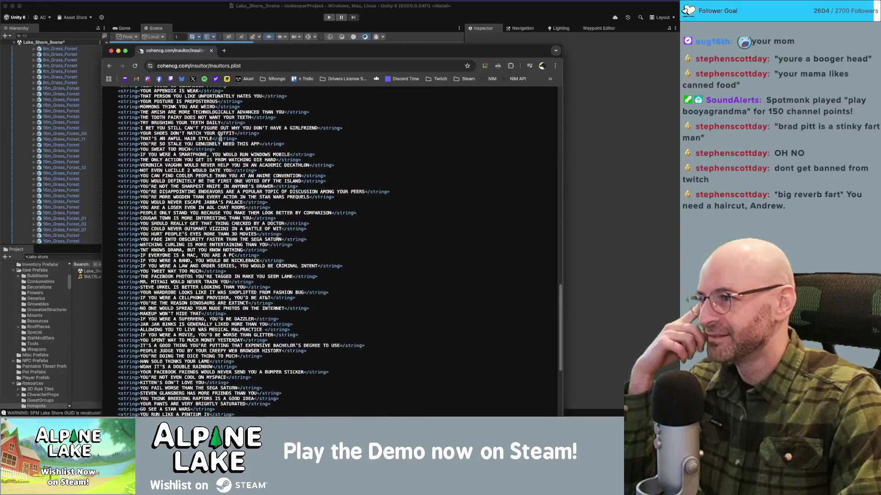
{"action": "scroll", "coordinate": [221, 139], "scroll_direction": "up", "scroll_amount": 5}
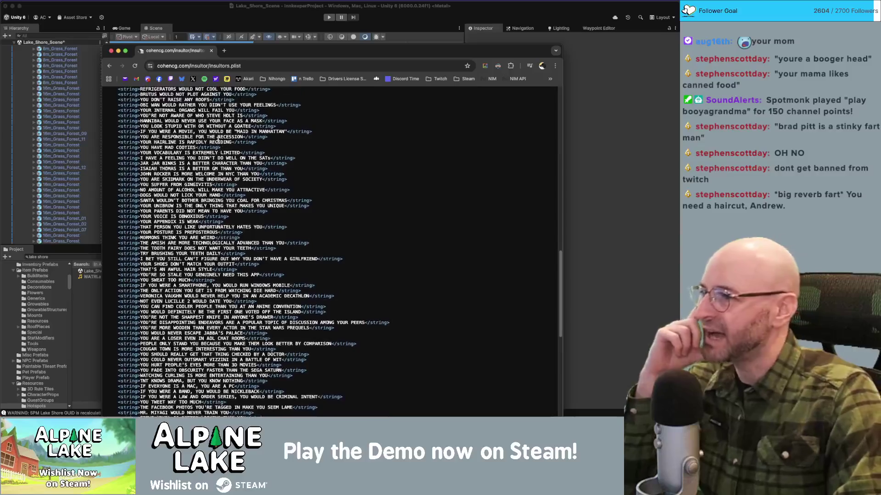
{"action": "scroll", "coordinate": [216, 141], "scroll_direction": "up", "scroll_amount": 12}
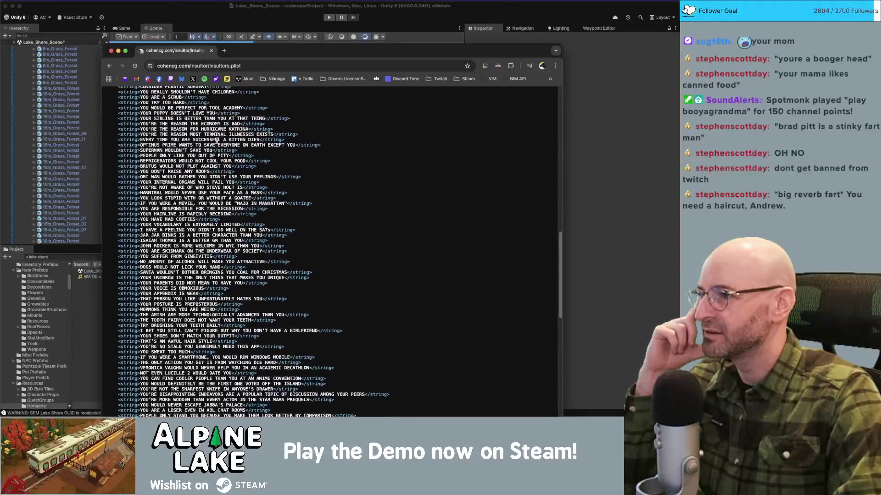
{"action": "scroll", "coordinate": [213, 141], "scroll_direction": "up", "scroll_amount": 1}
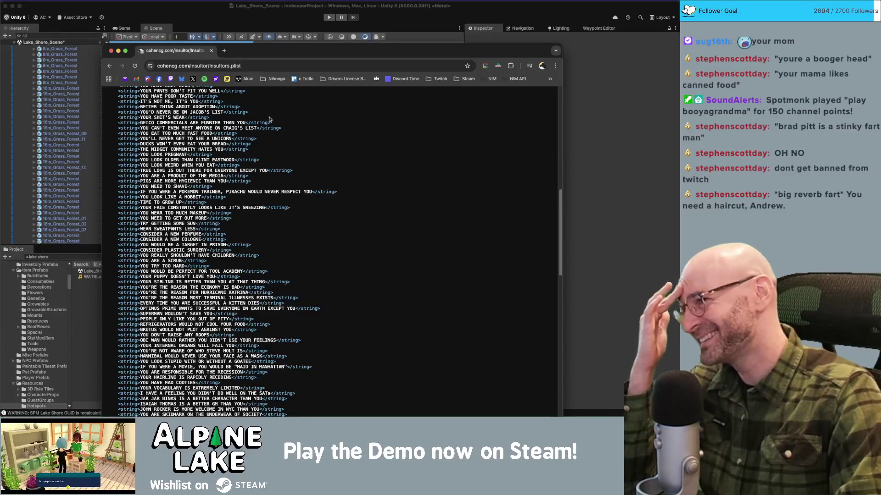
{"action": "scroll", "coordinate": [269, 161], "scroll_direction": "up", "scroll_amount": 1}
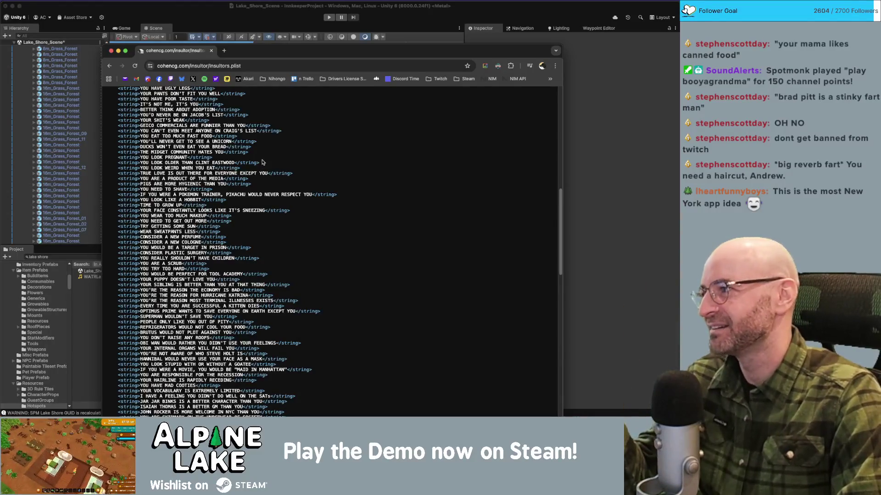
{"action": "scroll", "coordinate": [262, 163], "scroll_direction": "up", "scroll_amount": 5}
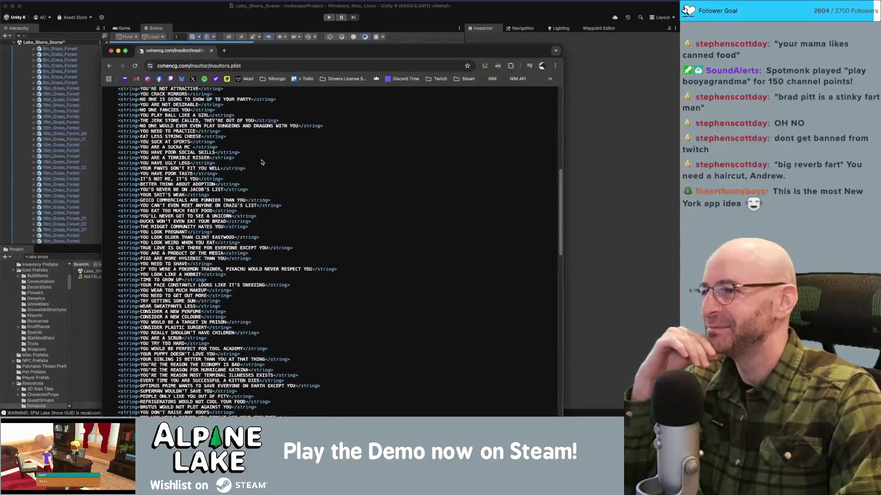
{"action": "scroll", "coordinate": [262, 162], "scroll_direction": "up", "scroll_amount": 3}
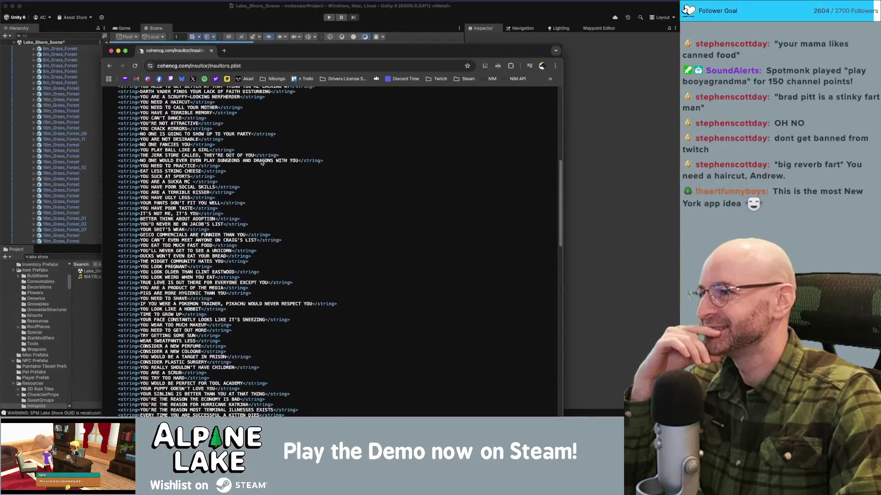
{"action": "scroll", "coordinate": [262, 162], "scroll_direction": "up", "scroll_amount": 1}
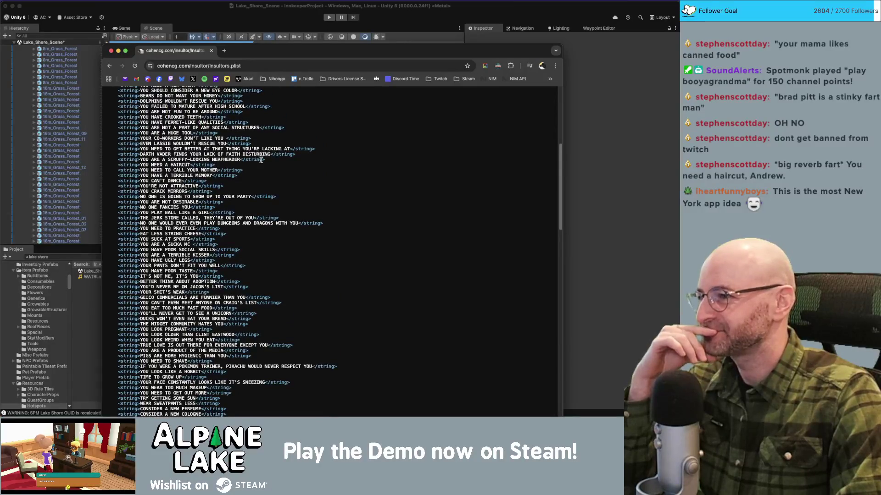
{"action": "scroll", "coordinate": [261, 160], "scroll_direction": "up", "scroll_amount": 1}
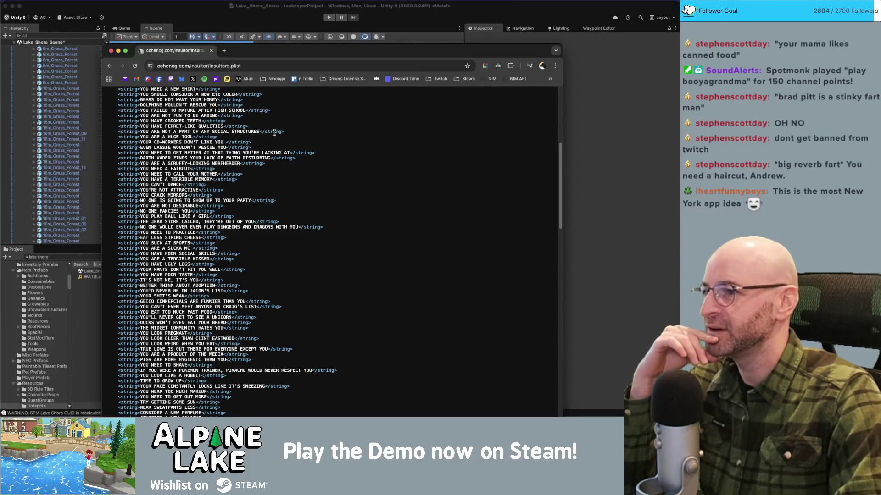
{"action": "scroll", "coordinate": [257, 148], "scroll_direction": "up", "scroll_amount": 3}
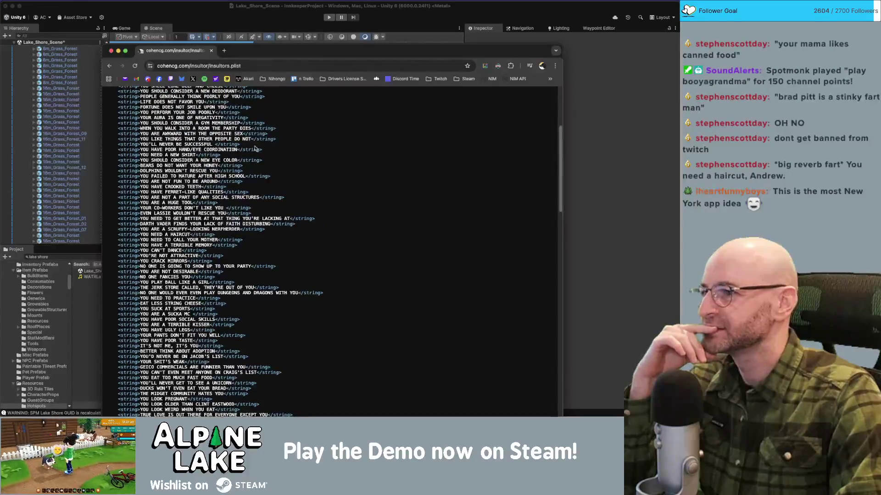
{"action": "scroll", "coordinate": [255, 148], "scroll_direction": "up", "scroll_amount": 1}
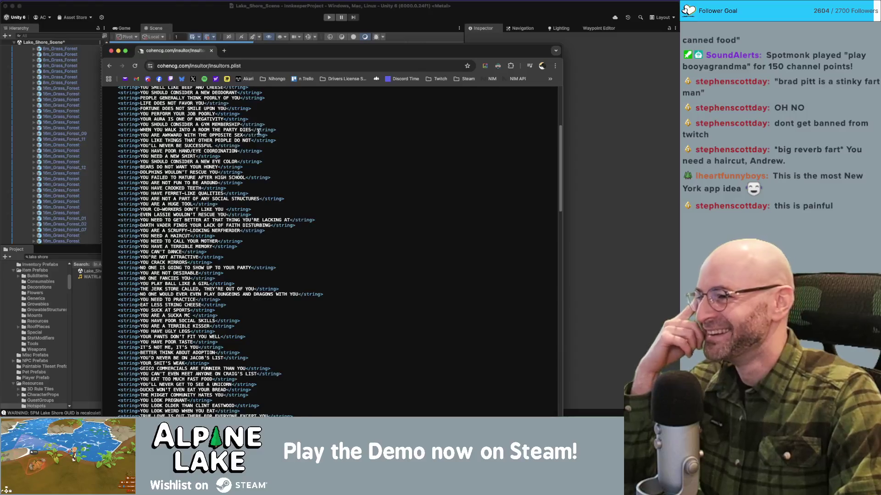
{"action": "scroll", "coordinate": [256, 135], "scroll_direction": "up", "scroll_amount": 2}
{"action": "scroll", "coordinate": [258, 136], "scroll_direction": "up", "scroll_amount": 3}
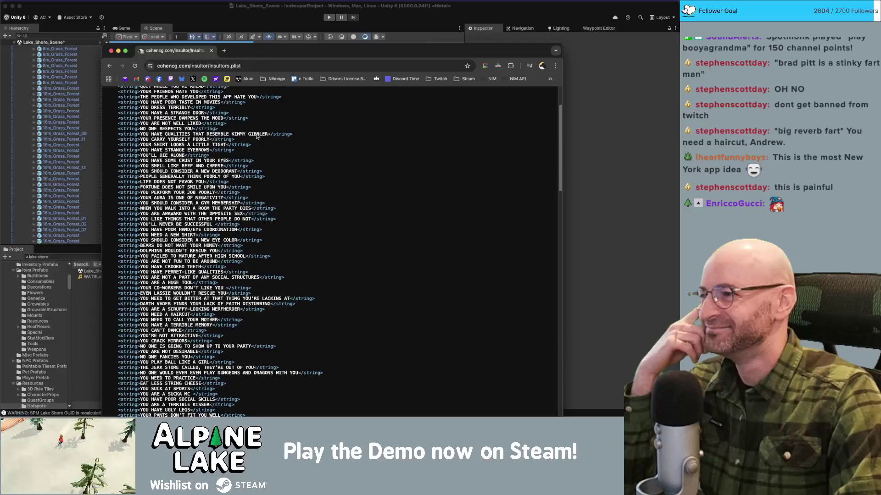
{"action": "scroll", "coordinate": [256, 134], "scroll_direction": "up", "scroll_amount": 3}
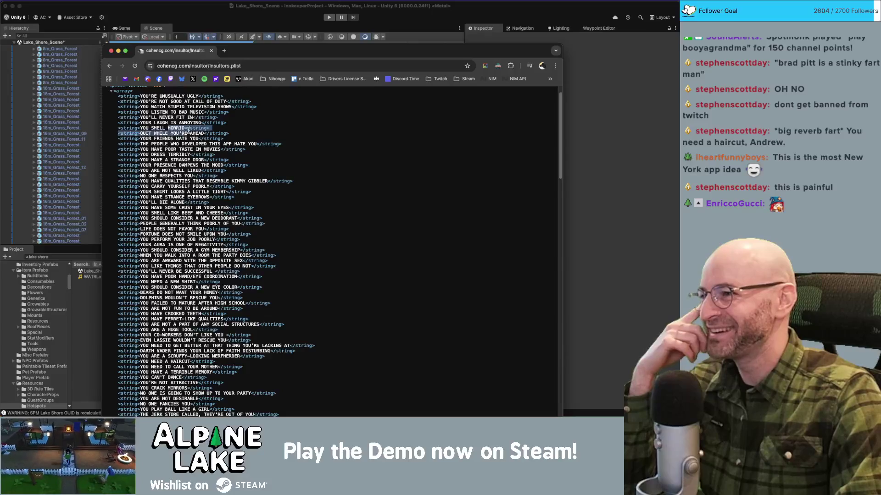
{"action": "left_click_drag", "start_coordinate": [204, 133], "coordinate": [145, 133]}
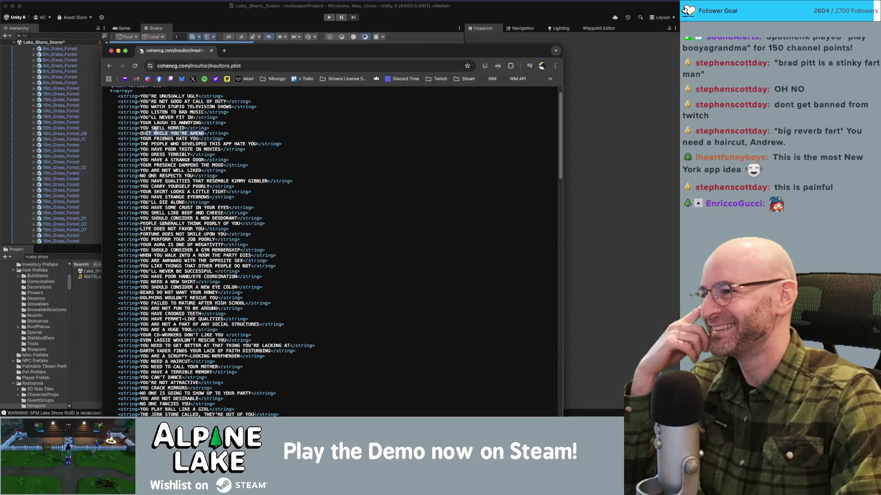
{"action": "left_click", "coordinate": [243, 128]}
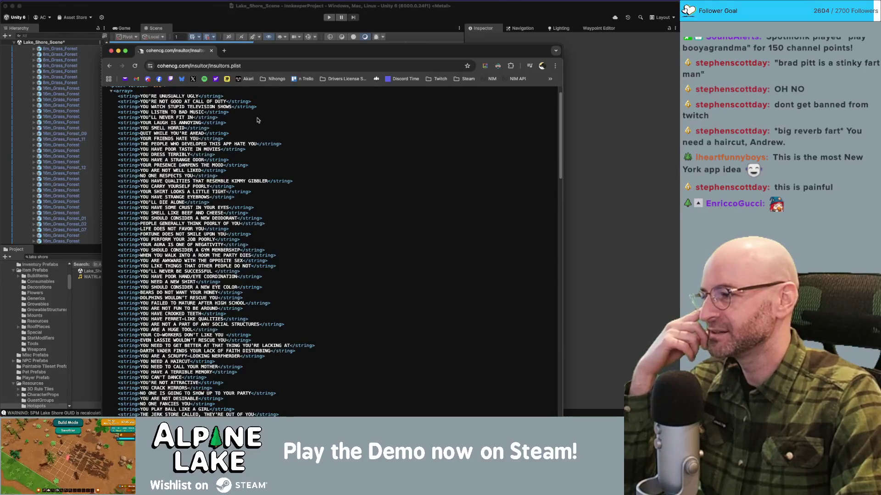
{"action": "scroll", "coordinate": [259, 139], "scroll_direction": "down", "scroll_amount": 20}
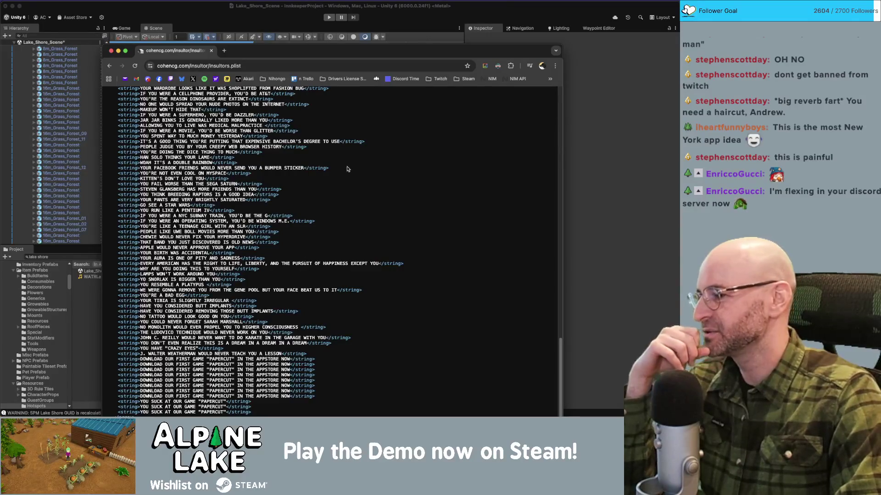
- Close the insultor plist window, check the 'cute lake shore' image results, and return to Unity
{"action": "left_click", "coordinate": [211, 51]}
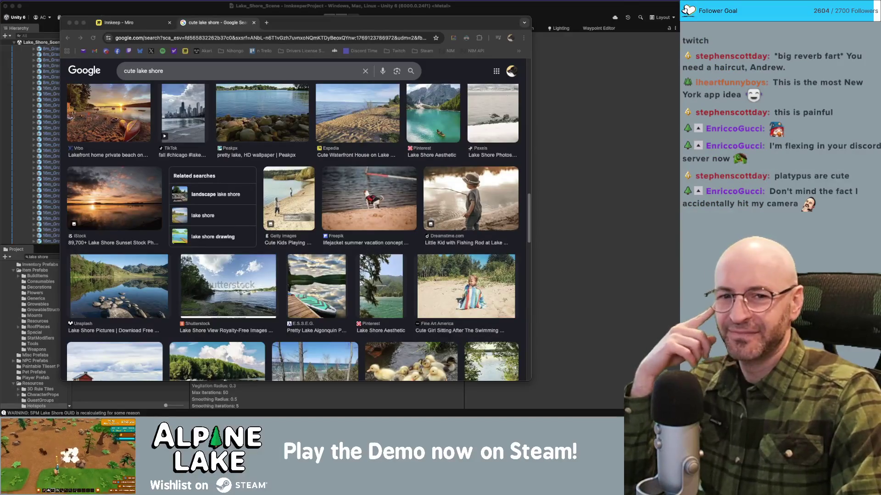
{"action": "left_click", "coordinate": [276, 27]}
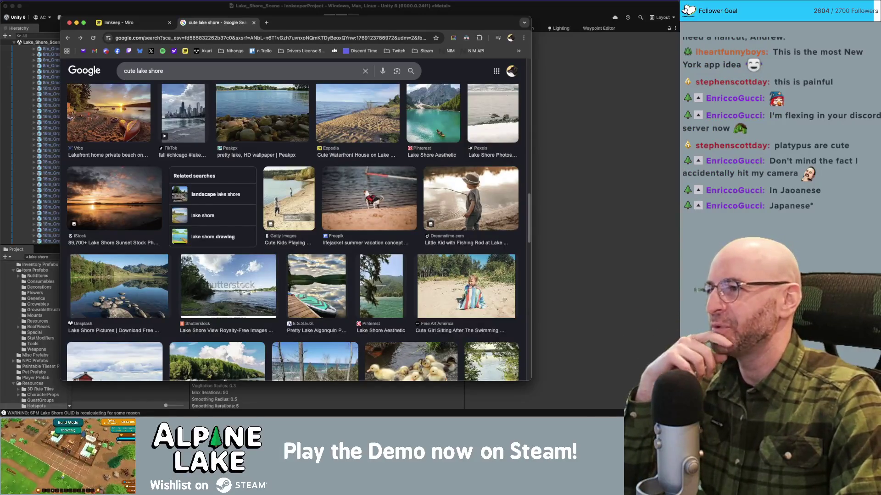
{"action": "left_click", "coordinate": [140, 14]}
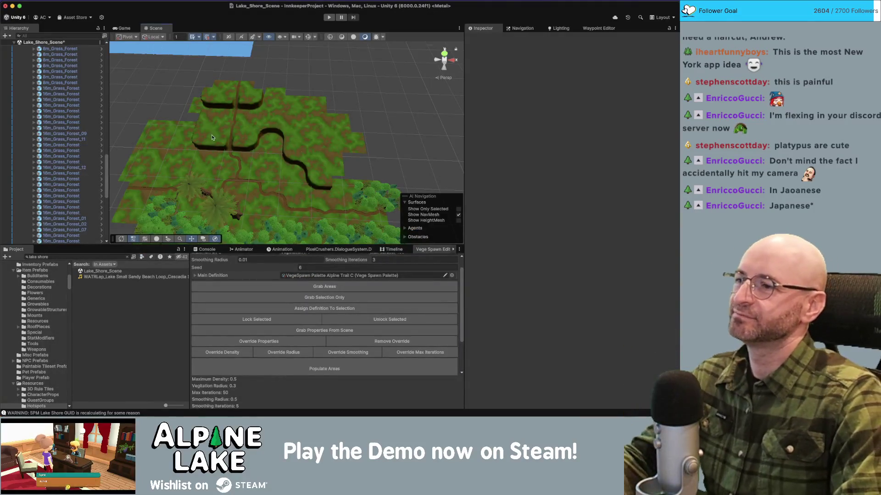
- Orbit around the grass tiles and nudge the cliff pathway pieces to the upper right
{"action": "left_click", "coordinate": [212, 141]}
{"action": "mouse_move", "coordinate": [260, 111]}
{"action": "left_mouse_down"}
{"action": "mouse_move", "coordinate": [211, 90]}
{"action": "mouse_move", "coordinate": [238, 90]}
{"action": "left_mouse_up"}
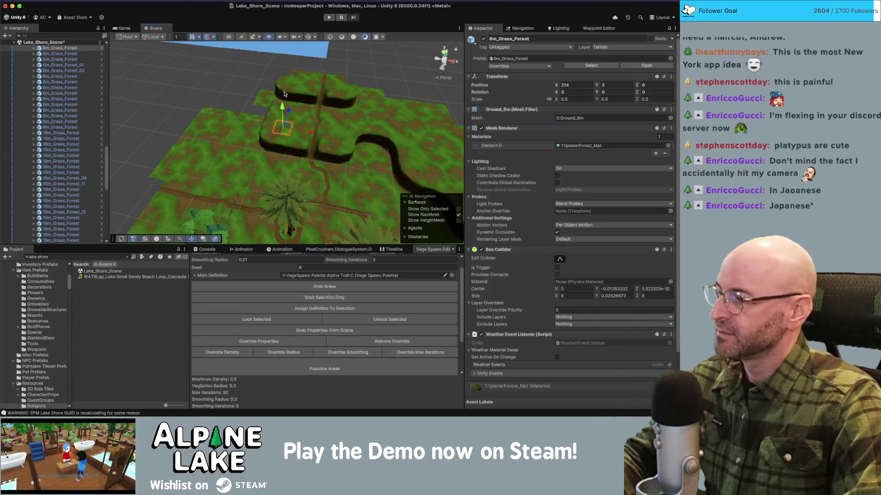
{"action": "mouse_move", "coordinate": [293, 124]}
{"action": "left_mouse_down"}
{"action": "mouse_move", "coordinate": [336, 139]}
{"action": "mouse_move", "coordinate": [312, 153]}
{"action": "mouse_move", "coordinate": [431, 138]}
{"action": "left_mouse_up"}
{"action": "left_click", "coordinate": [289, 165]}
{"action": "left_click_drag", "start_coordinate": [348, 137], "coordinate": [385, 130]}
{"action": "left_click", "coordinate": [386, 130]}
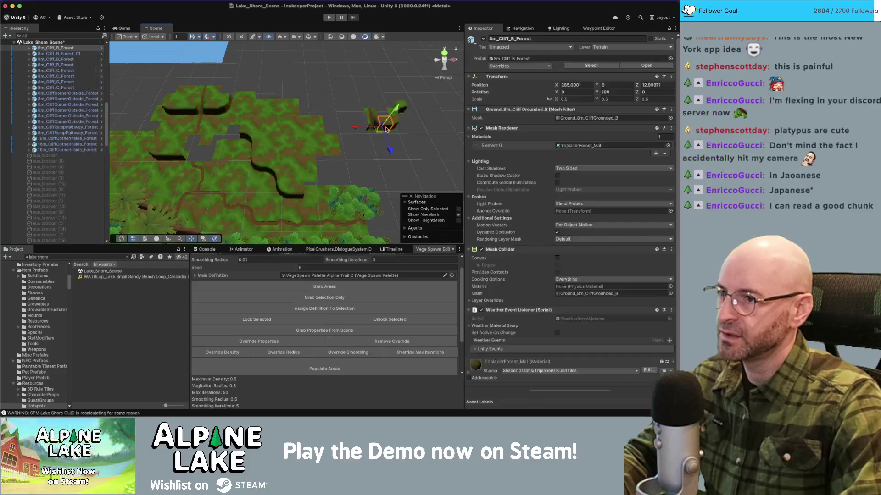
{"action": "left_click", "coordinate": [347, 150]}
- Select five raised cliff pieces and delete them
{"action": "left_click", "coordinate": [301, 190]}
{"action": "left_click", "coordinate": [298, 171], "text": "shift"}
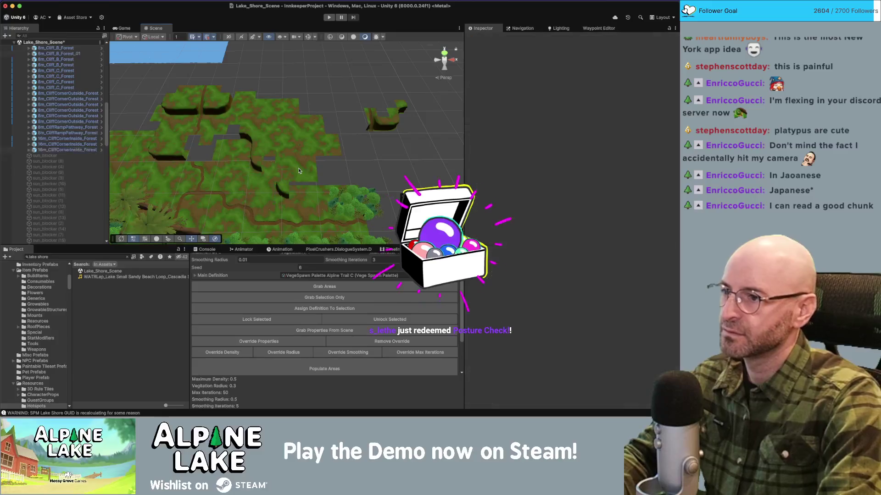
{"action": "left_click", "coordinate": [282, 190]}
{"action": "left_click", "coordinate": [307, 173], "text": "shift"}
{"action": "left_click", "coordinate": [327, 137], "text": "shift"}
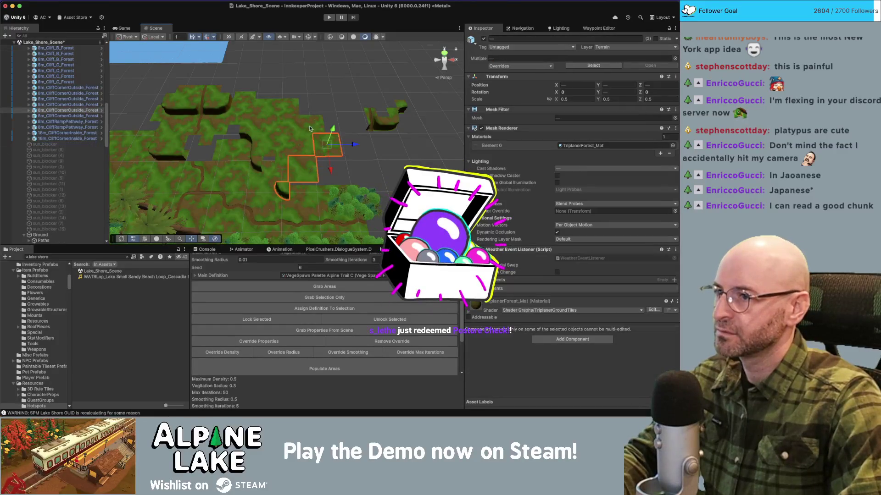
{"action": "left_click", "coordinate": [310, 123], "text": "shift"}
{"action": "left_click", "coordinate": [285, 106], "text": "shift"}
{"action": "key", "text": "Delete"}
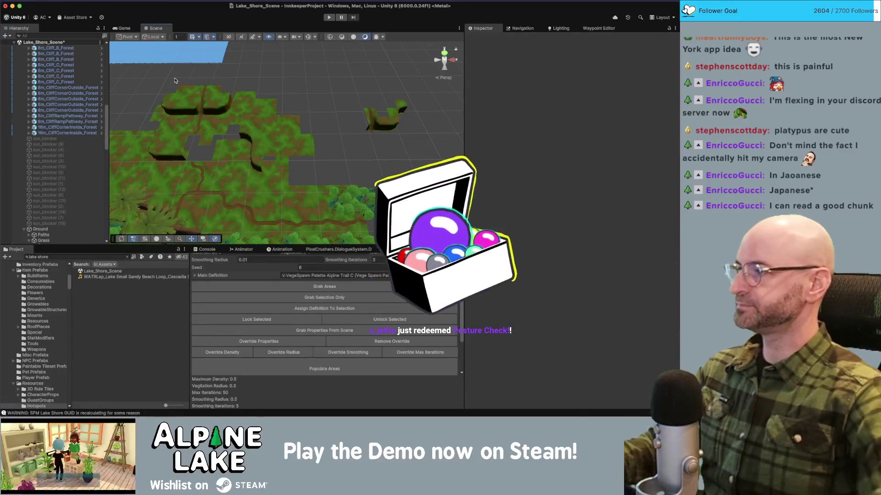
- Box-select the remaining raised cliff tiles, delete them, then undo with Cmd+Z
{"action": "mouse_move", "coordinate": [146, 72]}
{"action": "left_mouse_down"}
{"action": "mouse_move", "coordinate": [283, 137]}
{"action": "mouse_move", "coordinate": [319, 174]}
{"action": "left_mouse_up"}
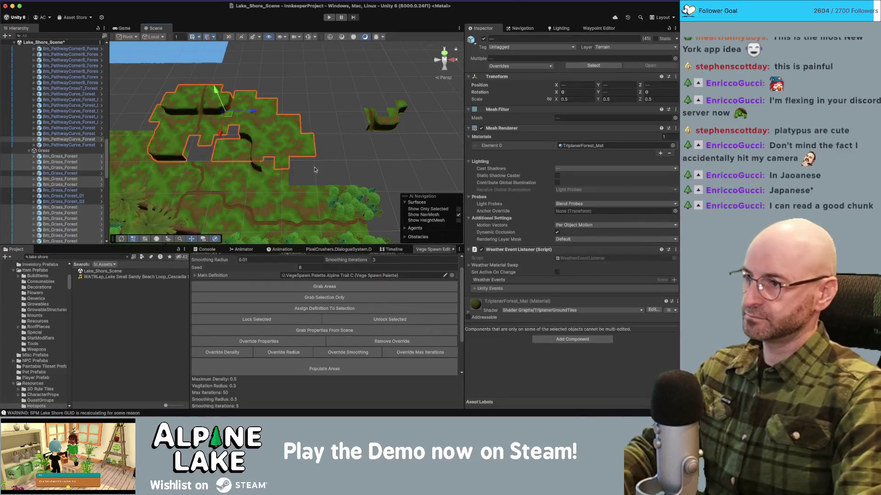
{"action": "key", "text": "Delete"}
{"action": "key", "text": "super+z"}
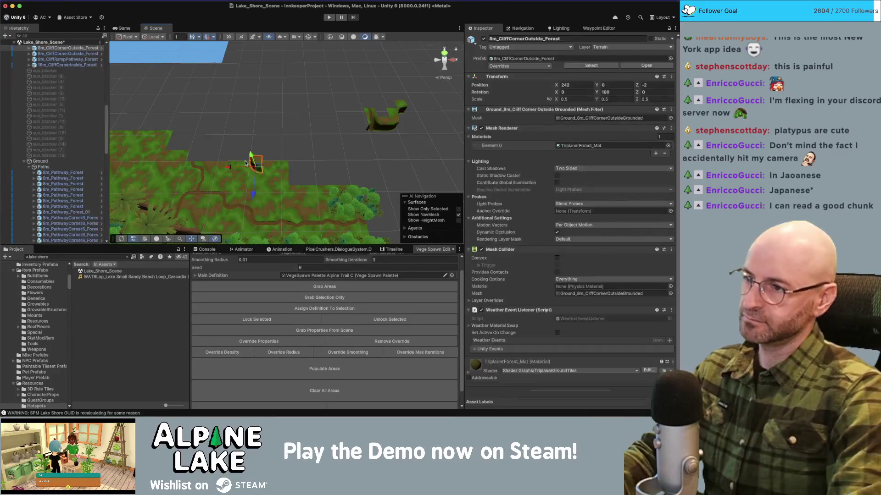
- Move both Redwood Tree 4 Elder trees right and the Mix Tree Wall (1) cluster toward the centre
{"action": "left_click_drag", "start_coordinate": [257, 165], "coordinate": [282, 161]}
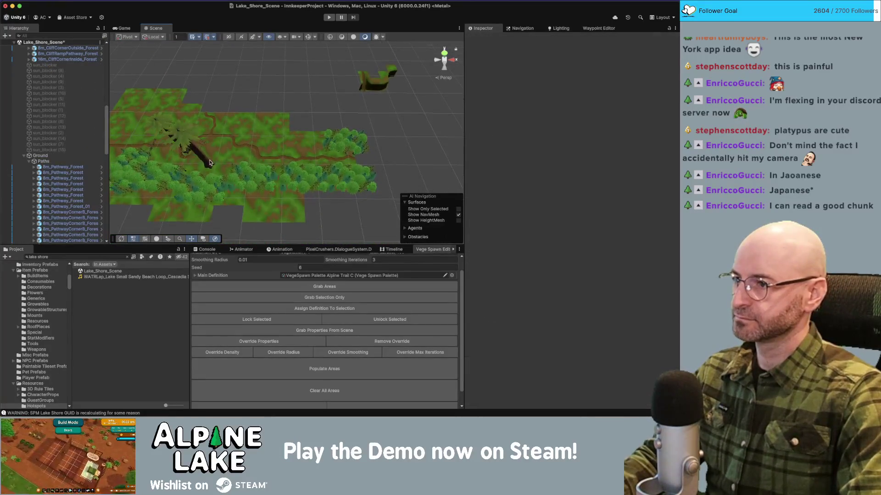
{"action": "left_click", "coordinate": [209, 165]}
{"action": "left_click_drag", "start_coordinate": [209, 165], "coordinate": [374, 146]}
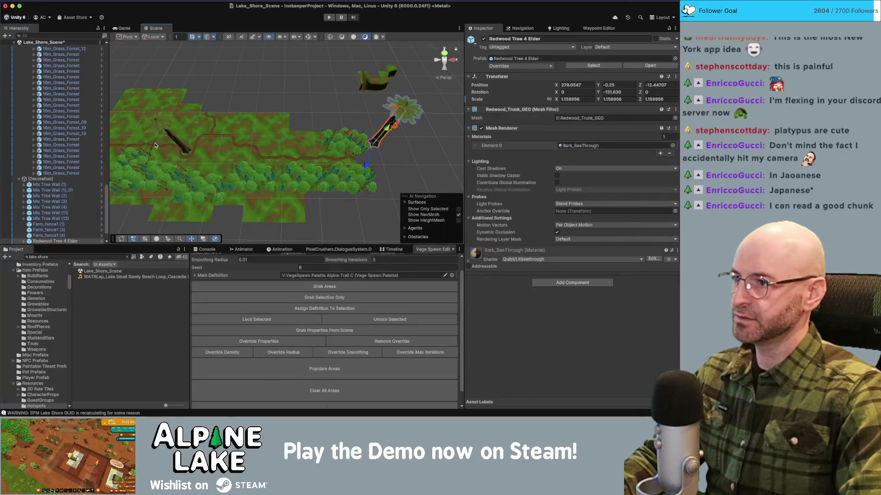
{"action": "mouse_move", "coordinate": [177, 144]}
{"action": "left_mouse_down"}
{"action": "mouse_move", "coordinate": [364, 167]}
{"action": "mouse_move", "coordinate": [382, 159]}
{"action": "mouse_move", "coordinate": [374, 165]}
{"action": "left_mouse_up"}
{"action": "left_click", "coordinate": [324, 144]}
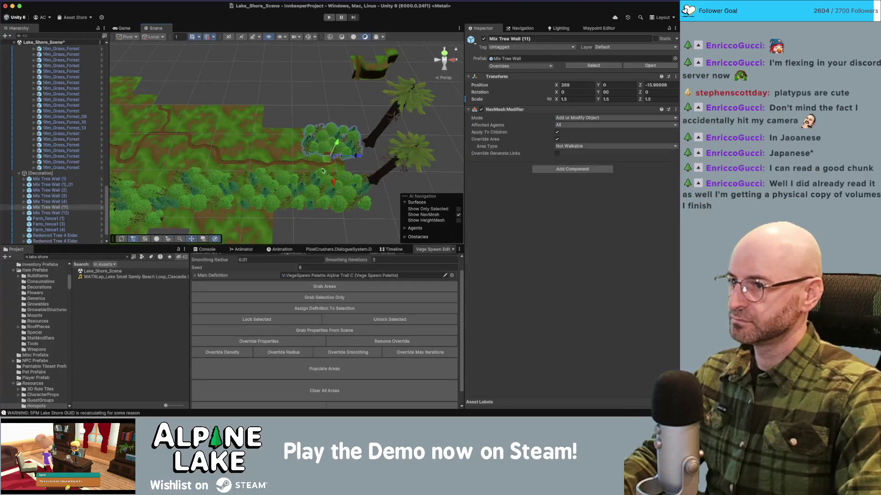
{"action": "mouse_move", "coordinate": [232, 182]}
{"action": "left_mouse_down"}
{"action": "mouse_move", "coordinate": [216, 184]}
{"action": "mouse_move", "coordinate": [226, 162]}
{"action": "mouse_move", "coordinate": [280, 133]}
{"action": "mouse_move", "coordinate": [285, 140]}
{"action": "left_mouse_up"}
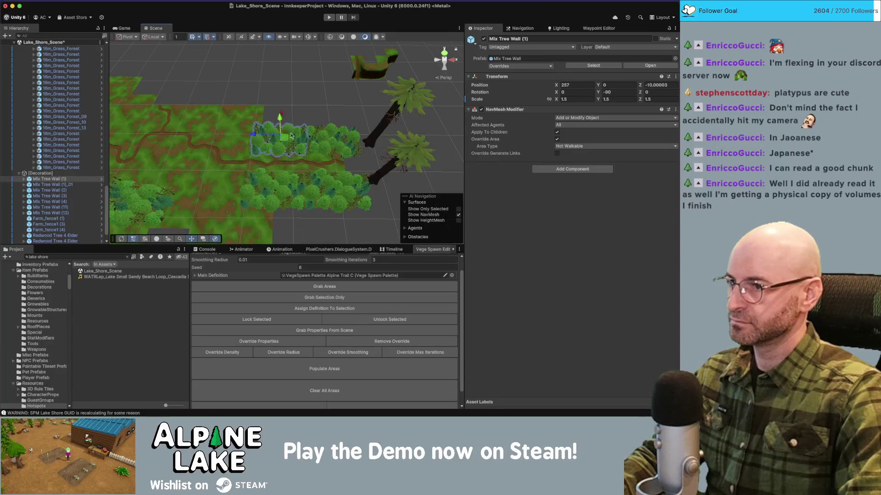
- Survey the terrain from new angles, briefly selecting the farm fence pieces
{"action": "left_click", "coordinate": [275, 87]}
{"action": "mouse_move", "coordinate": [275, 87]}
{"action": "left_mouse_down"}
{"action": "mouse_move", "coordinate": [271, 107]}
{"action": "mouse_move", "coordinate": [230, 99]}
{"action": "mouse_move", "coordinate": [220, 128]}
{"action": "mouse_move", "coordinate": [197, 147]}
{"action": "mouse_move", "coordinate": [215, 161]}
{"action": "mouse_move", "coordinate": [269, 171]}
{"action": "left_mouse_up"}
{"action": "left_click", "coordinate": [170, 145]}
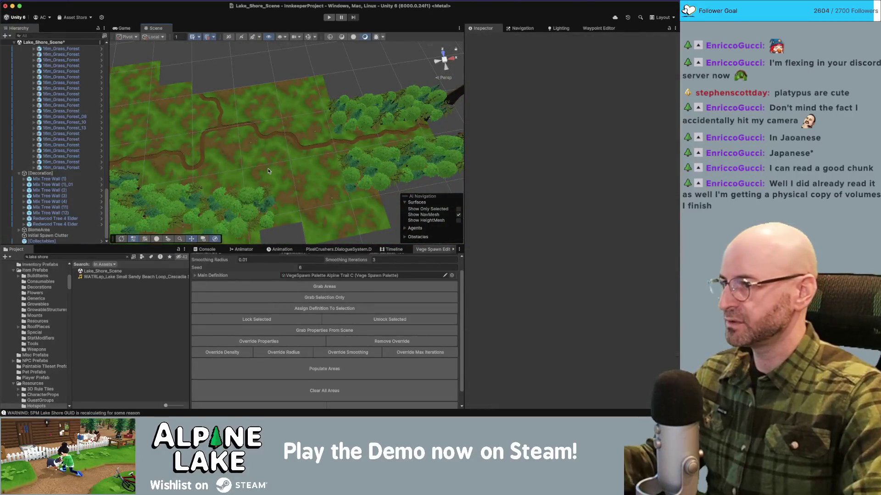
{"action": "mouse_move", "coordinate": [287, 134]}
{"action": "left_mouse_down"}
{"action": "mouse_move", "coordinate": [268, 123]}
{"action": "mouse_move", "coordinate": [340, 158]}
{"action": "left_mouse_up"}
{"action": "left_click_drag", "start_coordinate": [259, 131], "coordinate": [332, 127]}
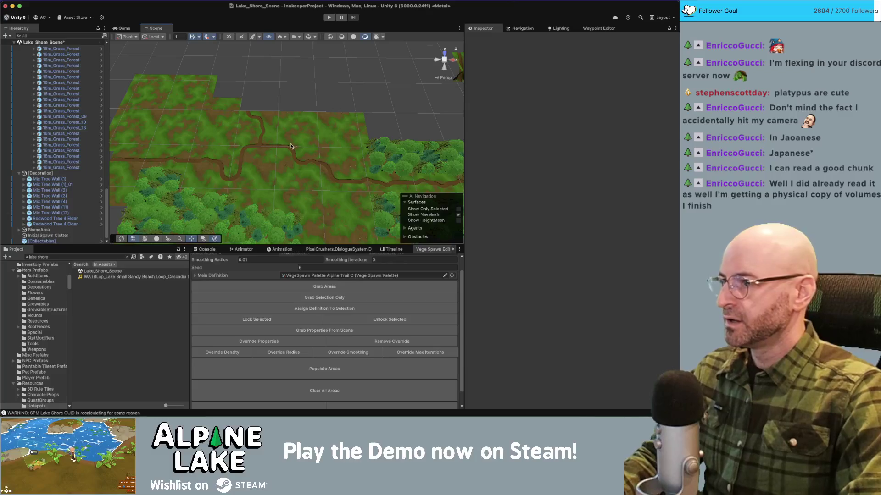
{"action": "mouse_move", "coordinate": [289, 151]}
{"action": "left_mouse_down"}
{"action": "mouse_move", "coordinate": [196, 154]}
{"action": "mouse_move", "coordinate": [261, 179]}
{"action": "left_mouse_up"}
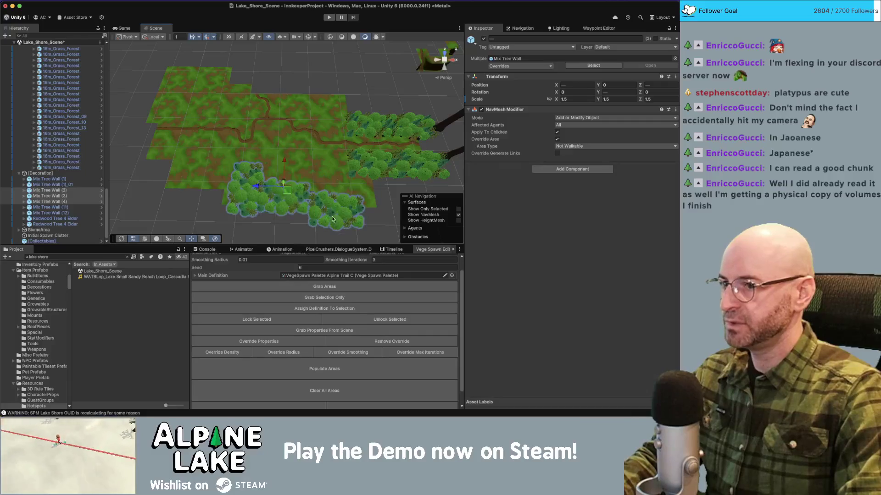
- Reposition Mix Tree Wall (3) up and left, then delete Mix Tree Wall (4)
{"action": "left_click", "coordinate": [328, 171]}
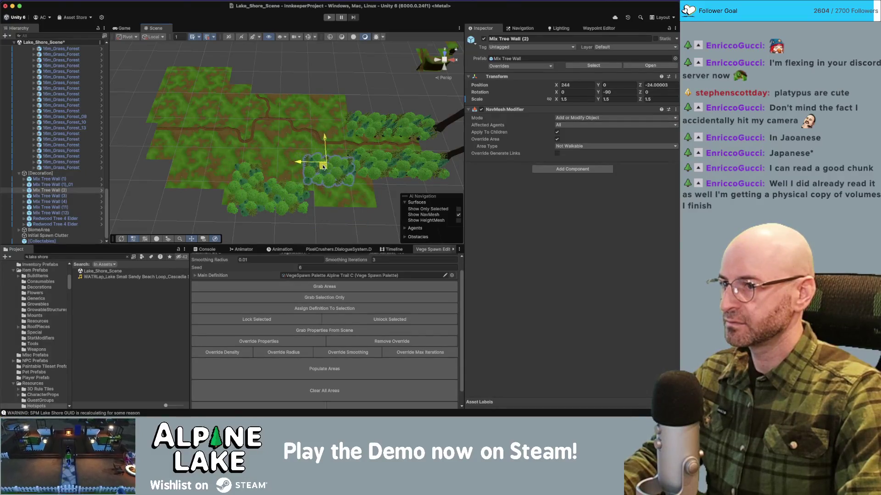
{"action": "left_click", "coordinate": [239, 186]}
{"action": "left_click", "coordinate": [239, 185]}
{"action": "mouse_move", "coordinate": [261, 195]}
{"action": "left_mouse_down"}
{"action": "mouse_move", "coordinate": [238, 193]}
{"action": "mouse_move", "coordinate": [248, 216]}
{"action": "mouse_move", "coordinate": [259, 217]}
{"action": "mouse_move", "coordinate": [269, 192]}
{"action": "mouse_move", "coordinate": [251, 190]}
{"action": "left_mouse_up"}
{"action": "left_click", "coordinate": [282, 197]}
{"action": "left_click", "coordinate": [243, 206]}
{"action": "left_click_drag", "start_coordinate": [255, 220], "coordinate": [384, 214]}
{"action": "key", "text": "Delete"}
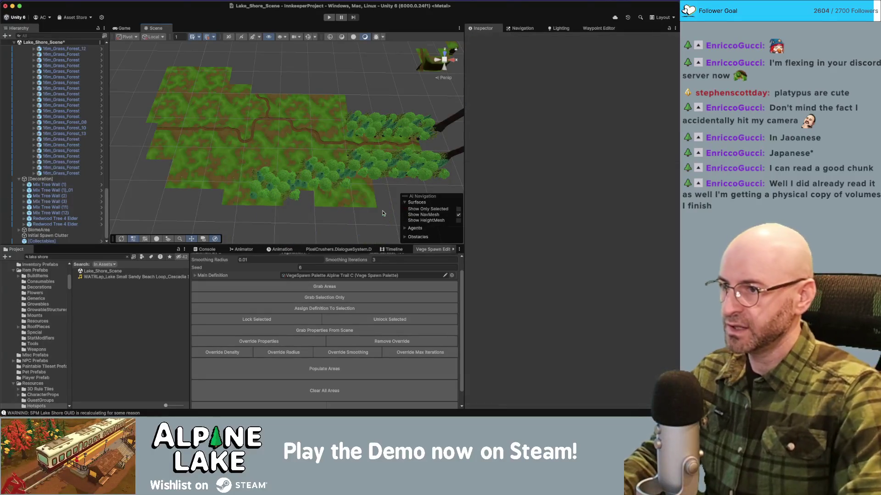
- Select the 8m_Pathway_Forest tile together with a second pathway tile
{"action": "scroll", "coordinate": [361, 195], "scroll_direction": "up", "scroll_amount": 10}
{"action": "mouse_move", "coordinate": [316, 147]}
{"action": "left_mouse_down"}
{"action": "mouse_move", "coordinate": [311, 155]}
{"action": "mouse_move", "coordinate": [174, 152]}
{"action": "mouse_move", "coordinate": [296, 132]}
{"action": "left_mouse_up"}
{"action": "left_click", "coordinate": [162, 152]}
{"action": "left_click", "coordinate": [204, 154], "text": "shift"}
- Shift the 8m_PathwayCornerB_Forest tile left and the 8m_PathwayCrossT_Forest tile to the upper right
{"action": "left_click", "coordinate": [415, 95]}
{"action": "left_click_drag", "start_coordinate": [416, 95], "coordinate": [396, 98]}
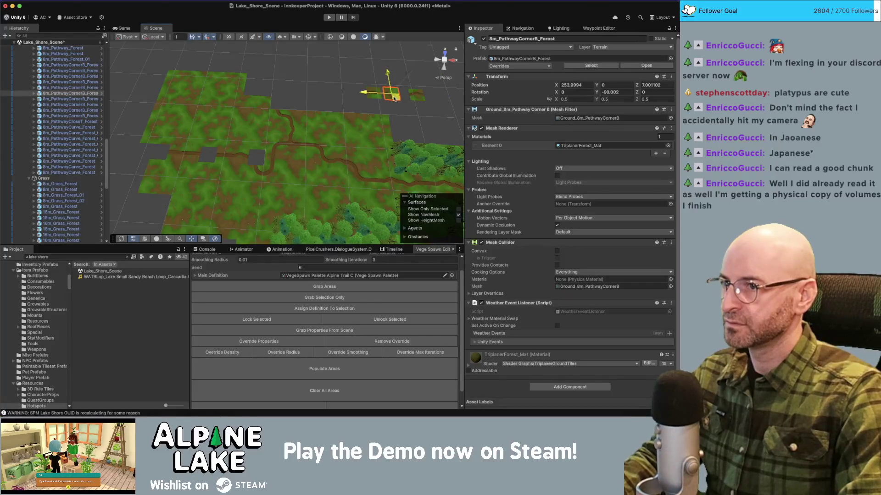
{"action": "left_click", "coordinate": [290, 146]}
{"action": "mouse_move", "coordinate": [290, 146]}
{"action": "left_mouse_down"}
{"action": "mouse_move", "coordinate": [400, 131]}
{"action": "mouse_move", "coordinate": [438, 106]}
{"action": "left_mouse_up"}
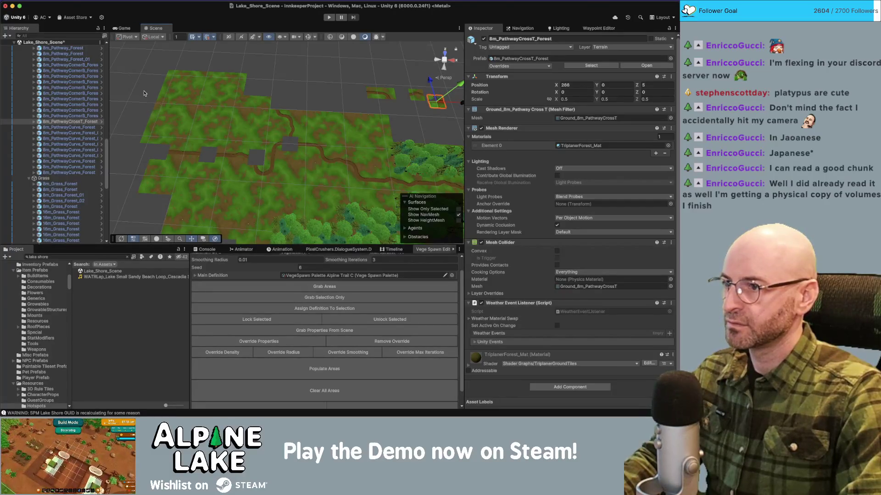
{"action": "left_click_drag", "start_coordinate": [203, 114], "coordinate": [317, 131]}
- Move the pathway curve tile left and set the CrossT tile beside it
{"action": "left_click", "coordinate": [398, 121]}
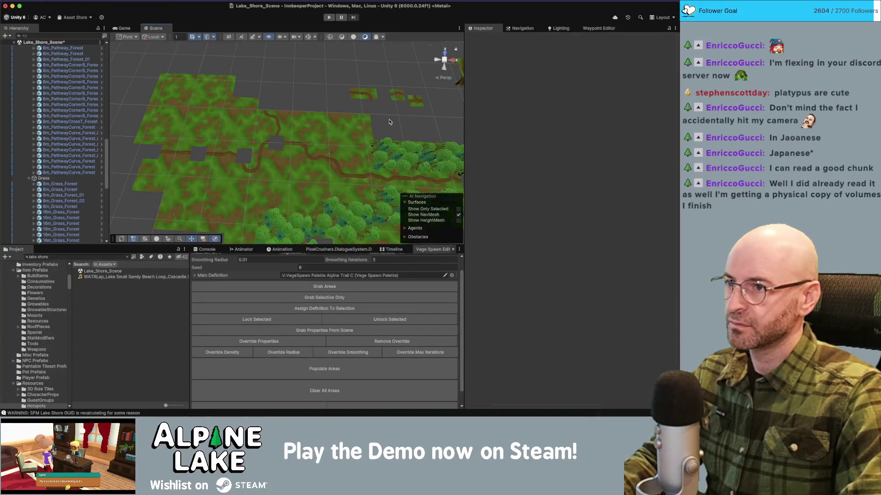
{"action": "left_click", "coordinate": [398, 99]}
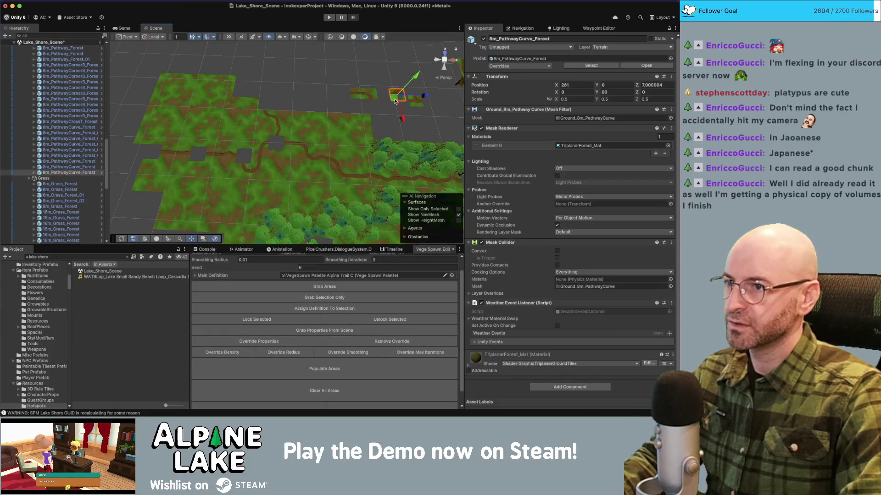
{"action": "left_click_drag", "start_coordinate": [398, 99], "coordinate": [337, 100]}
{"action": "left_click", "coordinate": [414, 102]}
{"action": "left_click_drag", "start_coordinate": [414, 105], "coordinate": [372, 114]}
{"action": "mouse_move", "coordinate": [418, 84]}
{"action": "left_mouse_down"}
{"action": "mouse_move", "coordinate": [322, 113]}
{"action": "mouse_move", "coordinate": [415, 107]}
{"action": "left_mouse_up"}
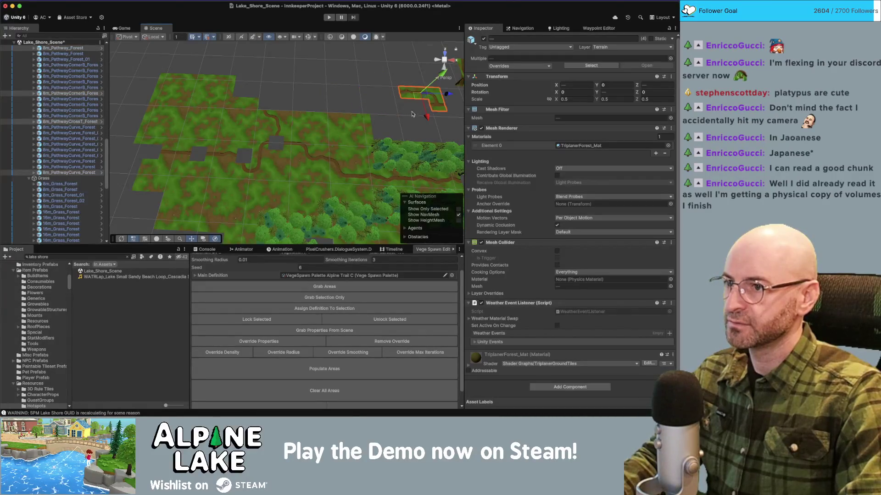
- Move one 16m_Grass_Forest tile to the top, then marquee-delete the block of about 40 grass tiles
{"action": "left_click", "coordinate": [199, 90]}
{"action": "left_click_drag", "start_coordinate": [199, 90], "coordinate": [204, 80]}
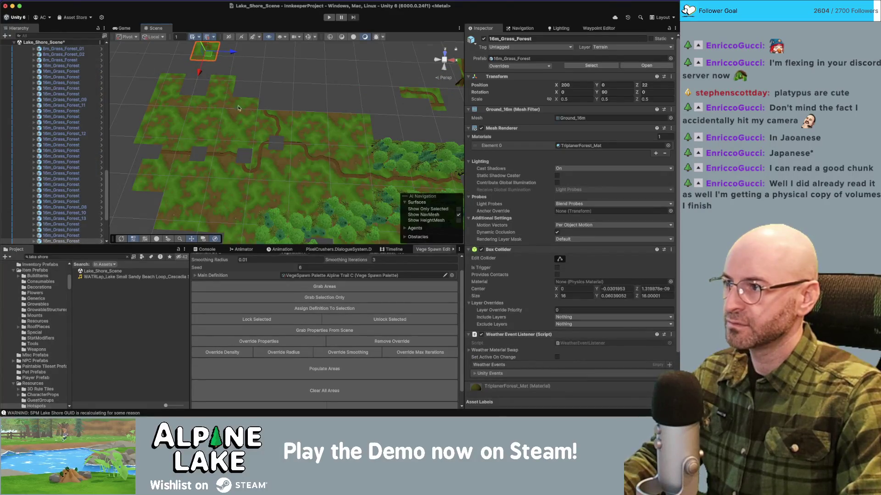
{"action": "scroll", "coordinate": [251, 114], "scroll_direction": "down", "scroll_amount": 2}
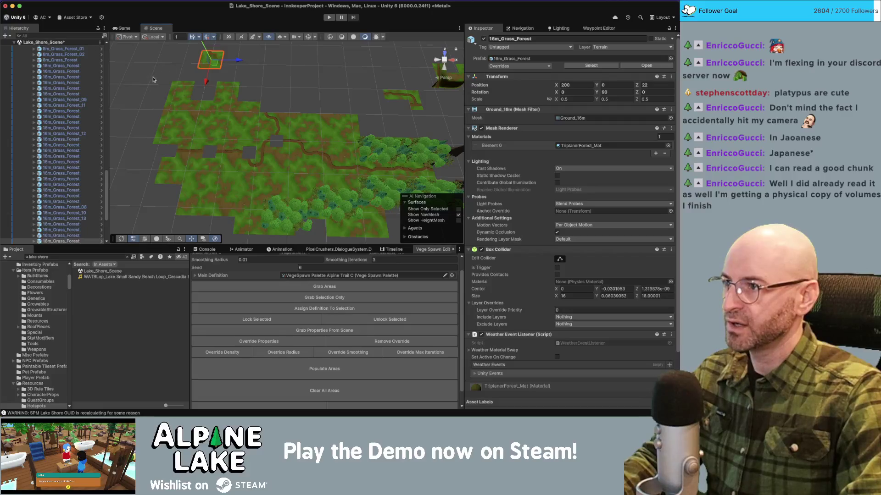
{"action": "left_click_drag", "start_coordinate": [153, 76], "coordinate": [351, 190]}
{"action": "key", "text": "Delete"}
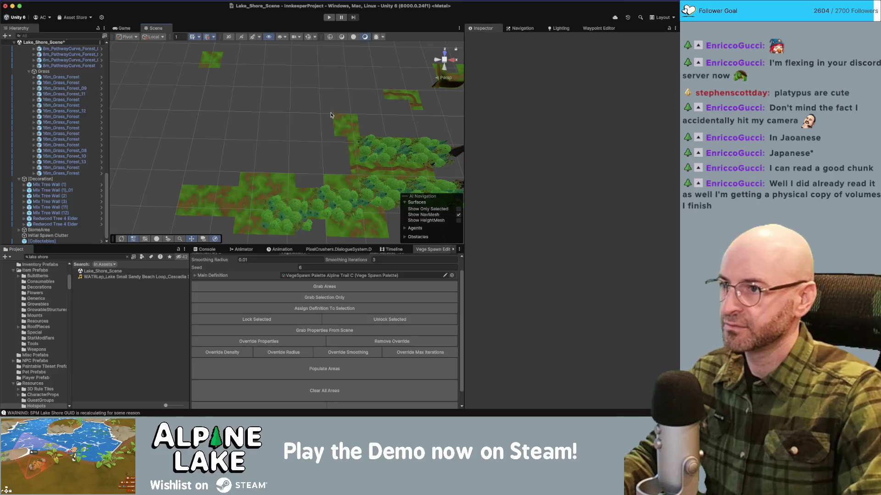
- Delete the leftover grass tile and another stray tile
{"action": "left_click", "coordinate": [352, 122]}
{"action": "key", "text": "Delete"}
{"action": "left_click_drag", "start_coordinate": [157, 145], "coordinate": [257, 234]}
{"action": "key", "text": "Delete"}
{"action": "scroll", "coordinate": [305, 184], "scroll_direction": "up", "scroll_amount": 5}
{"action": "scroll", "coordinate": [305, 184], "scroll_direction": "up", "scroll_amount": 3}
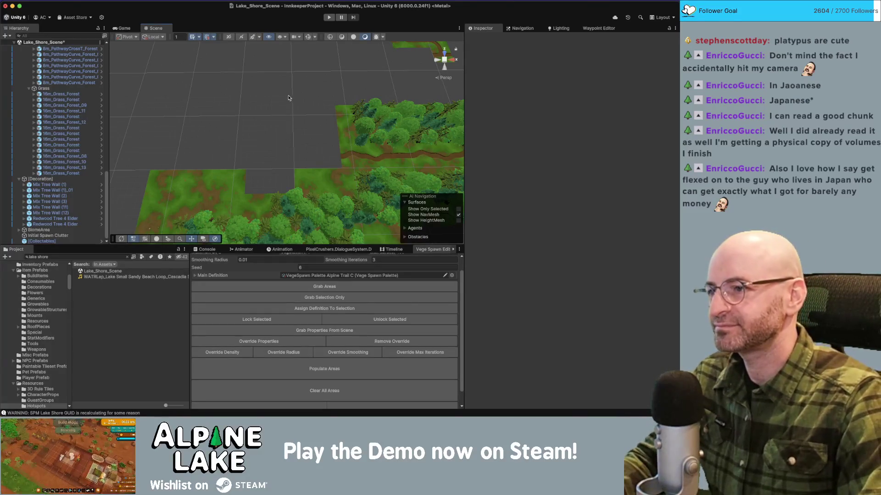
- Select grass tiles near the centre and move one slightly to the right
{"action": "scroll", "coordinate": [288, 98], "scroll_direction": "down", "scroll_amount": 5}
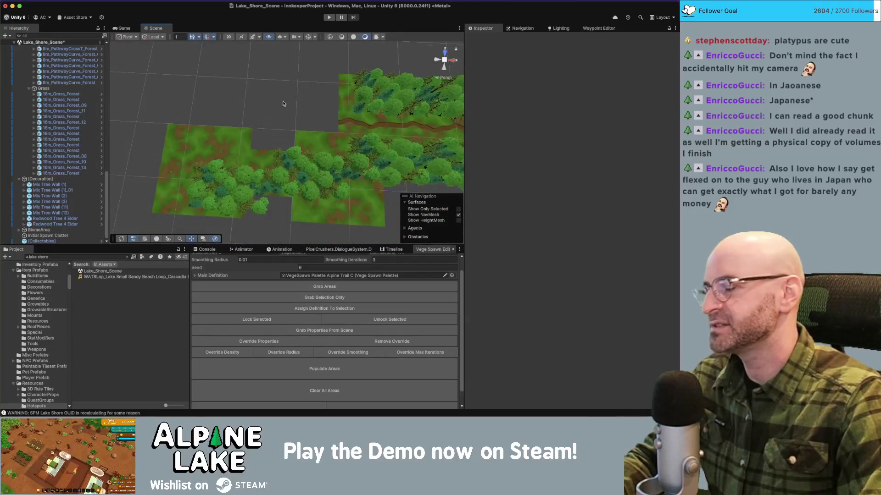
{"action": "scroll", "coordinate": [280, 90], "scroll_direction": "up", "scroll_amount": 3}
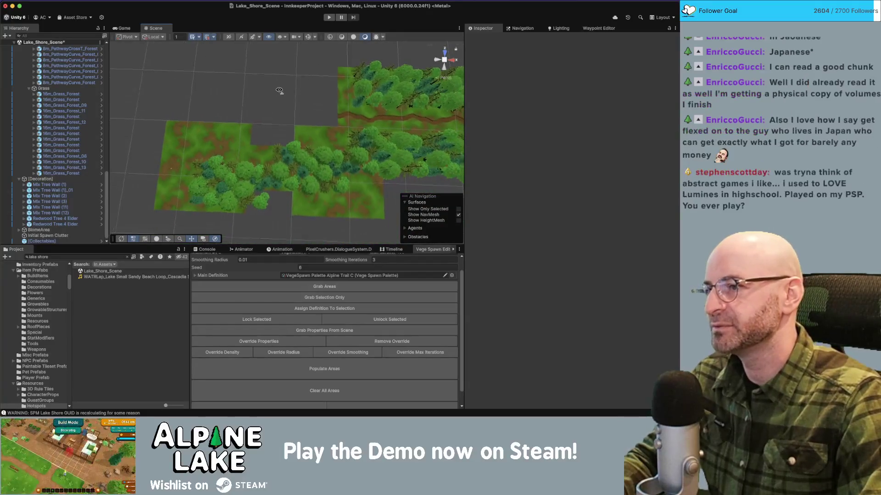
{"action": "left_click", "coordinate": [264, 146]}
{"action": "left_click", "coordinate": [268, 137]}
{"action": "left_click", "coordinate": [233, 134]}
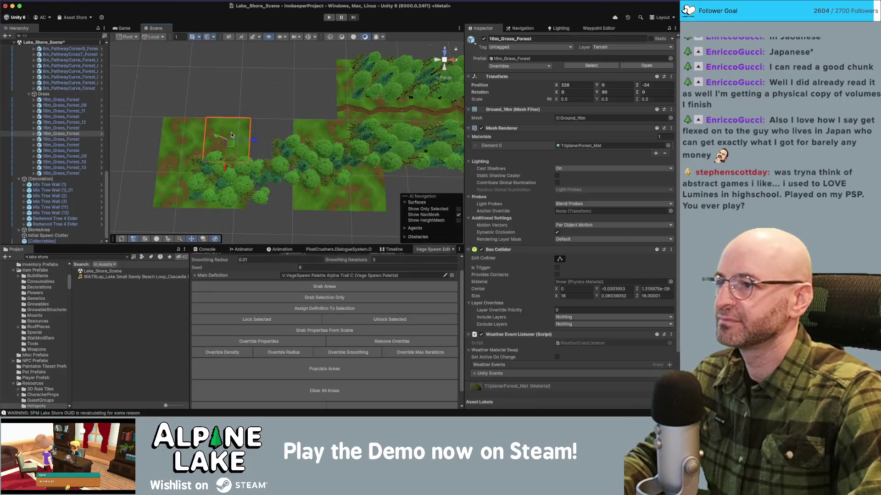
{"action": "left_click_drag", "start_coordinate": [235, 146], "coordinate": [279, 145]}
- Delete the three grass tiles on the left with Cmd+Backspace
{"action": "left_click", "coordinate": [184, 140]}
{"action": "left_click", "coordinate": [190, 188], "text": "shift"}
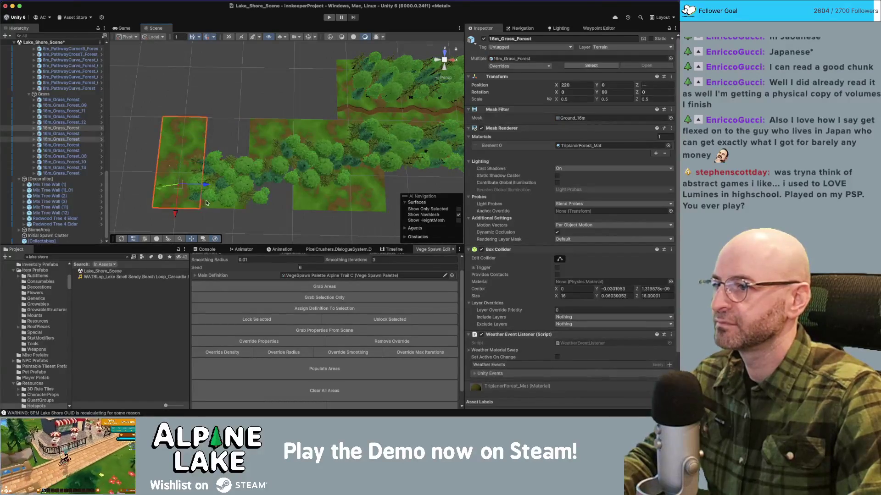
{"action": "left_click", "coordinate": [212, 205], "text": "shift"}
{"action": "key", "text": "super+BackSpace"}
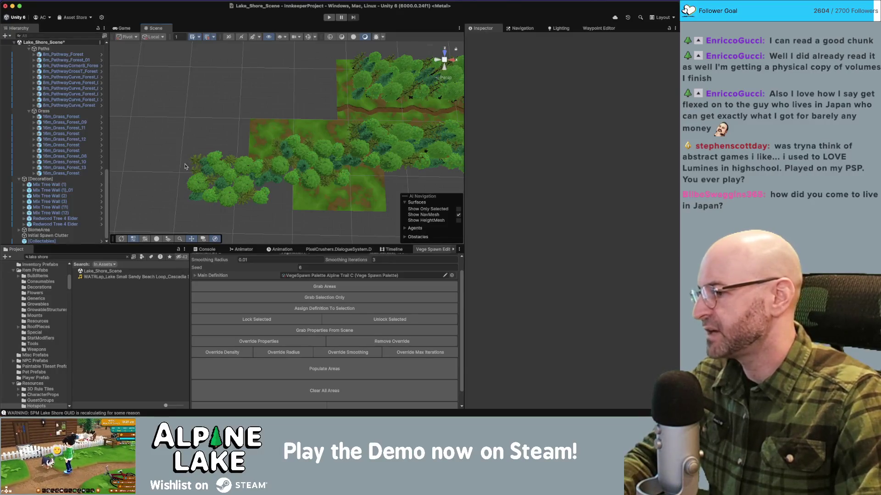
- Select four tiles in the path row and frame them with F
{"action": "mouse_move", "coordinate": [244, 98]}
{"action": "left_mouse_down"}
{"action": "mouse_move", "coordinate": [264, 102]}
{"action": "mouse_move", "coordinate": [260, 83]}
{"action": "left_mouse_up"}
{"action": "scroll", "coordinate": [260, 83], "scroll_direction": "up", "scroll_amount": 5}
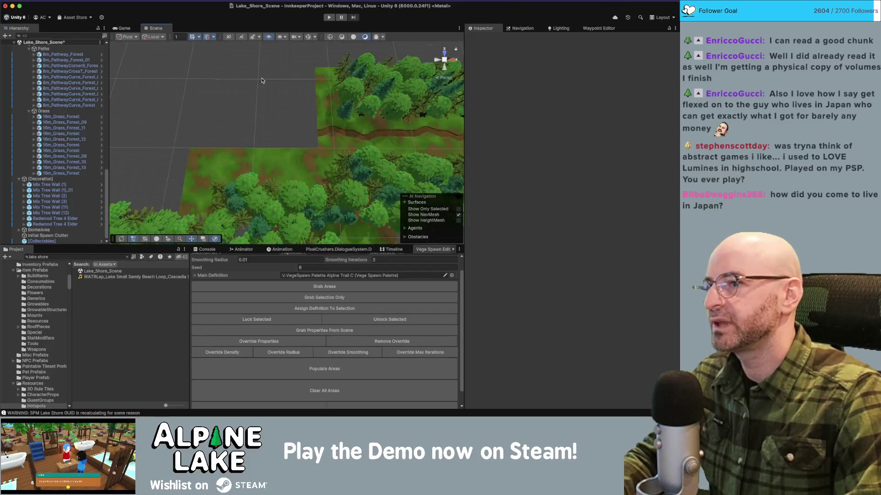
{"action": "left_click_drag", "start_coordinate": [281, 96], "coordinate": [251, 107]}
{"action": "left_click", "coordinate": [252, 107]}
{"action": "left_click", "coordinate": [284, 134], "text": "shift"}
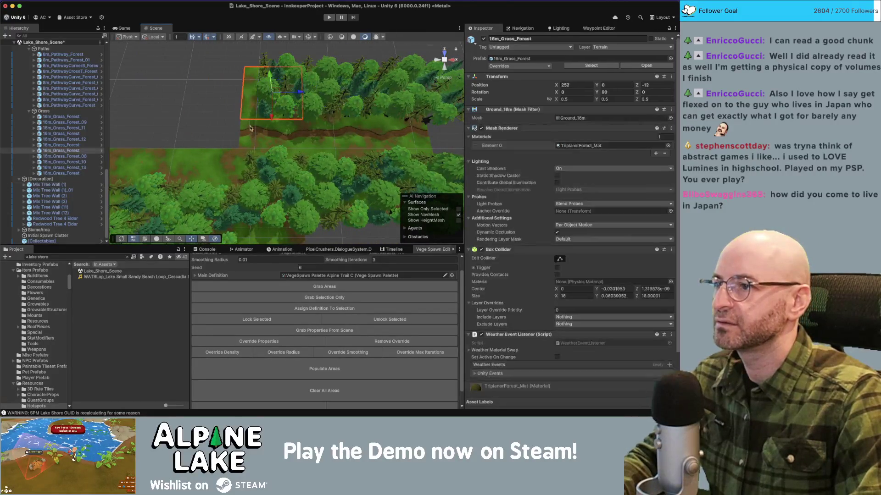
{"action": "left_click", "coordinate": [321, 138], "text": "shift"}
{"action": "left_click", "coordinate": [299, 140], "text": "shift"}
{"action": "key", "text": "f"}
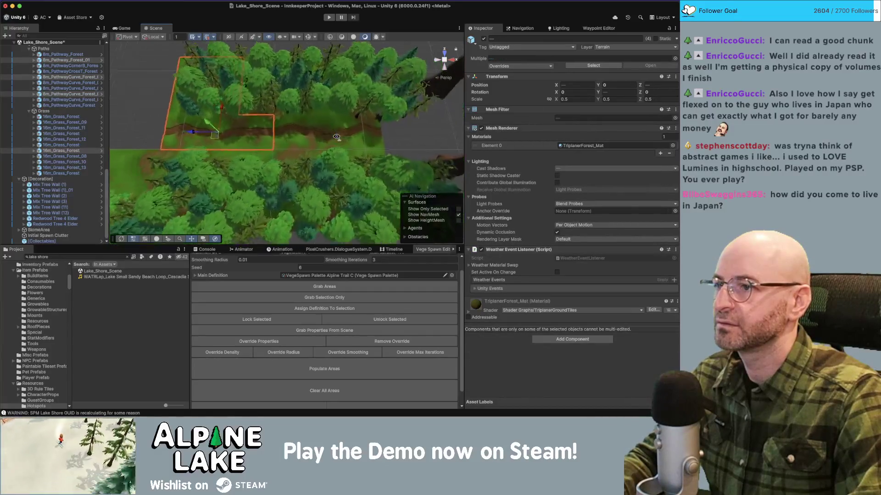
- Extend the selection to nine path and grass tiles and shift them along X
{"action": "left_click", "coordinate": [215, 100], "text": "shift"}
{"action": "left_click", "coordinate": [275, 110], "text": "shift"}
{"action": "left_click", "coordinate": [327, 108], "text": "shift"}
{"action": "left_click", "coordinate": [330, 82], "text": "shift"}
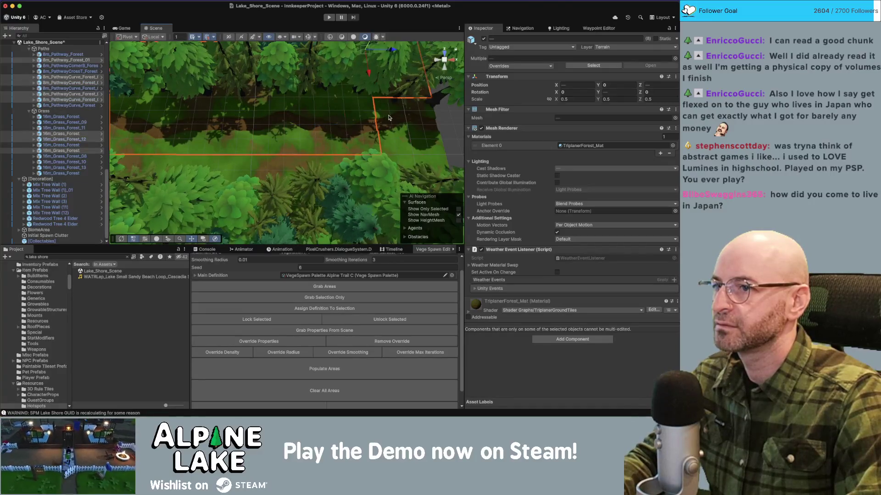
{"action": "left_click", "coordinate": [404, 128], "text": "shift"}
{"action": "key", "text": "f"}
{"action": "left_click_drag", "start_coordinate": [447, 132], "coordinate": [461, 131]}
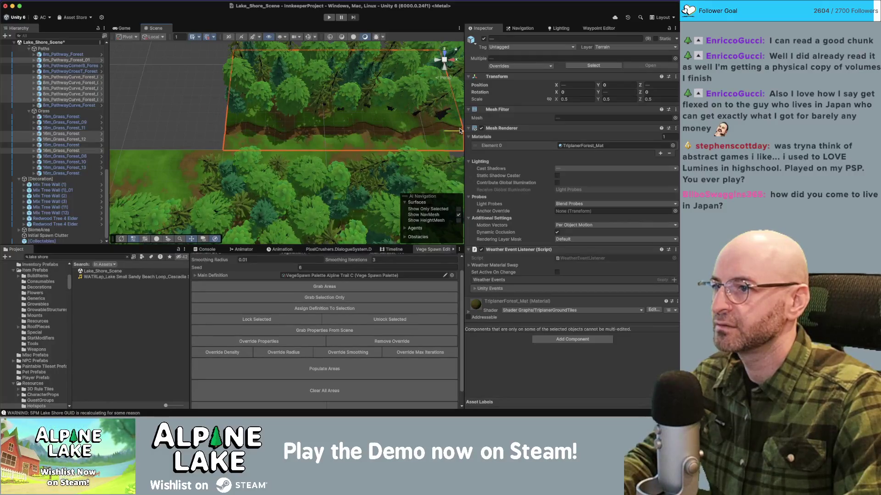
{"action": "left_click", "coordinate": [309, 139]}
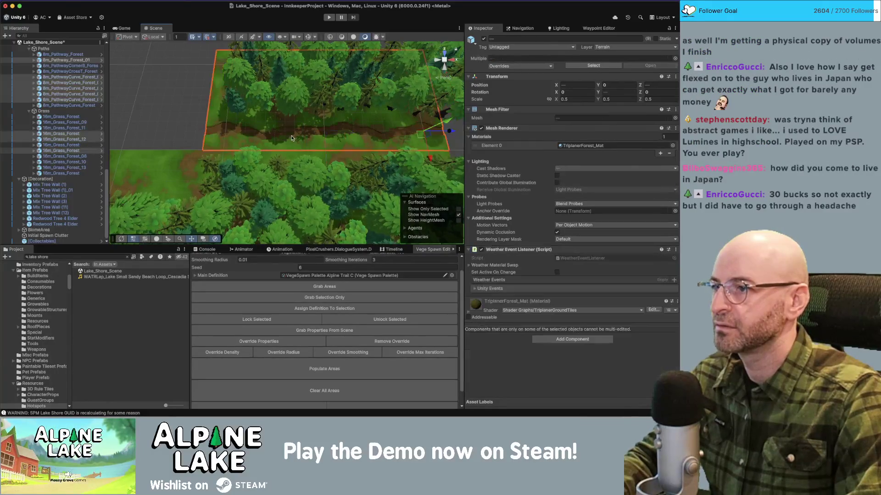
{"action": "left_click", "coordinate": [171, 94]}
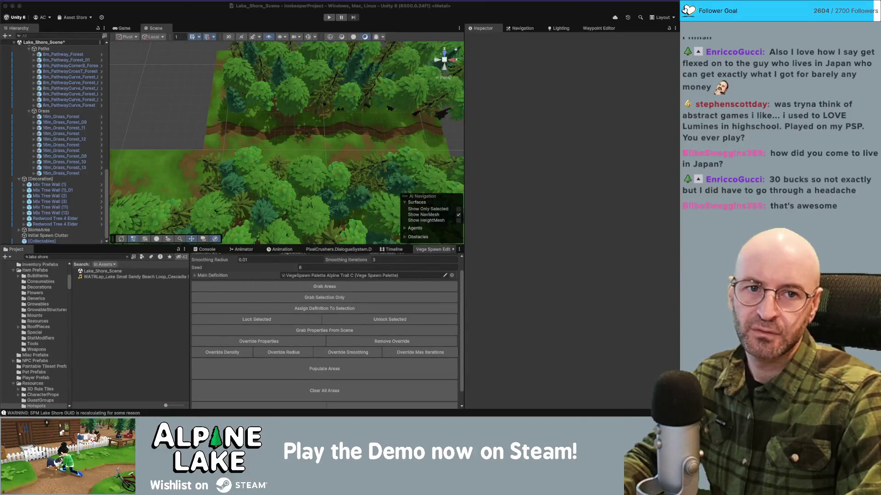
{"action": "key", "text": "super+Tab"}
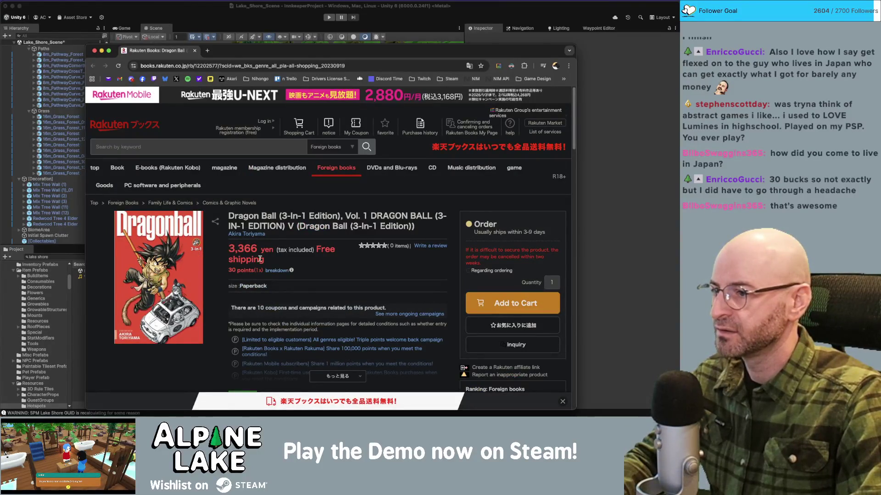
{"action": "left_click_drag", "start_coordinate": [231, 250], "coordinate": [257, 247]}
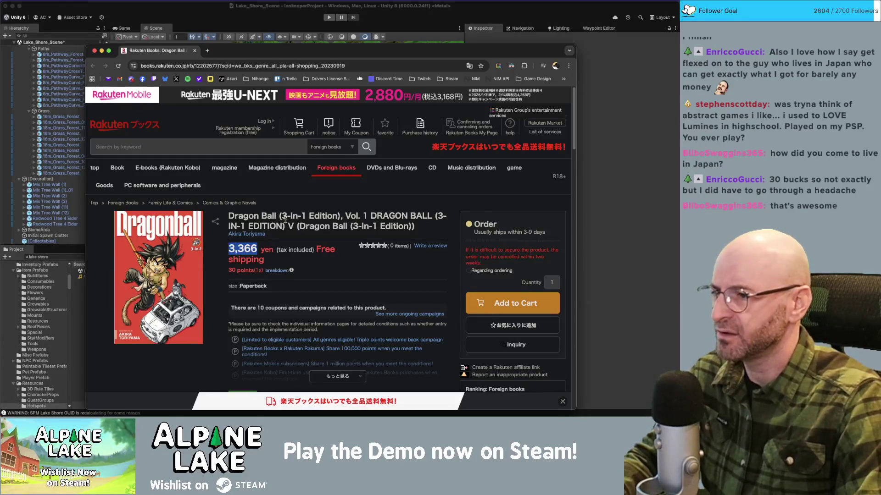
{"action": "scroll", "coordinate": [317, 220], "scroll_direction": "down", "scroll_amount": 2}
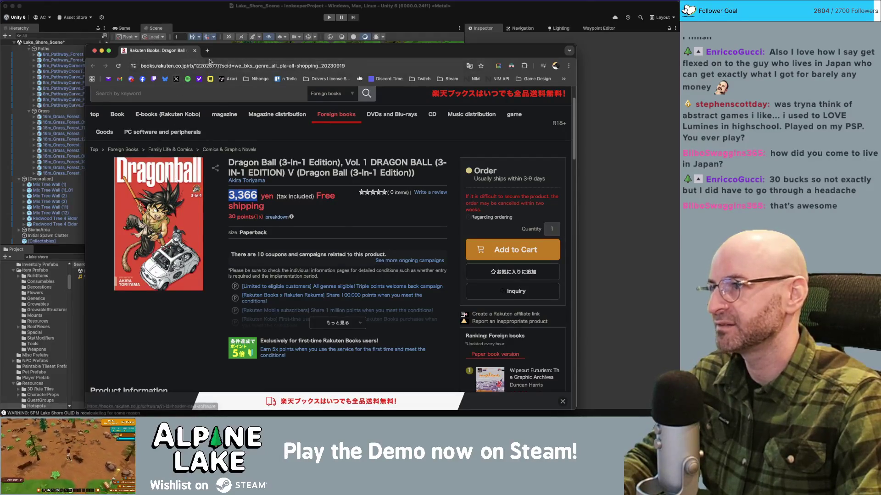
{"action": "key", "text": "super+w"}
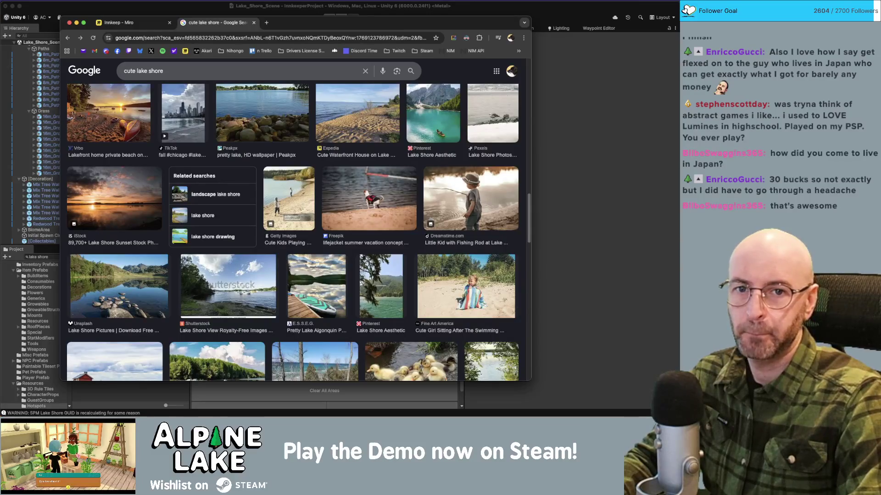
{"action": "left_click", "coordinate": [197, 9]}
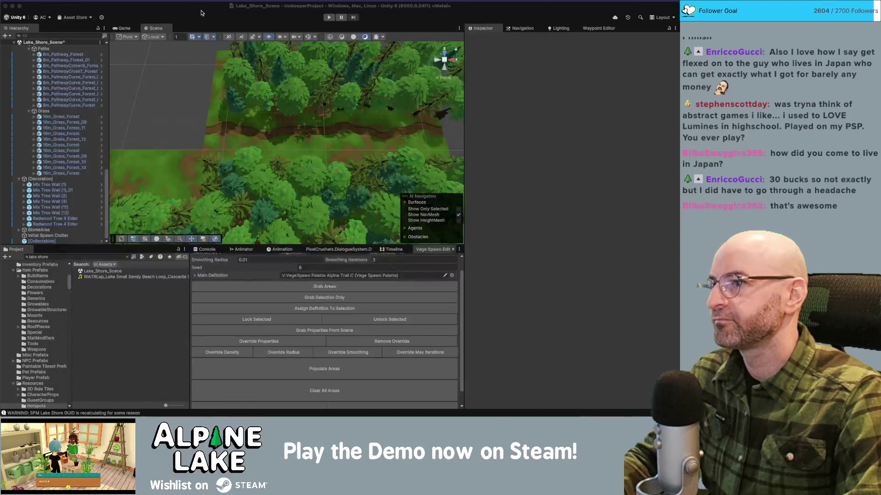
- Clear the existing Project asset search
{"action": "mouse_move", "coordinate": [257, 110]}
{"action": "left_mouse_down"}
{"action": "mouse_move", "coordinate": [294, 110]}
{"action": "mouse_move", "coordinate": [201, 112]}
{"action": "left_mouse_up"}
{"action": "left_click", "coordinate": [95, 257]}
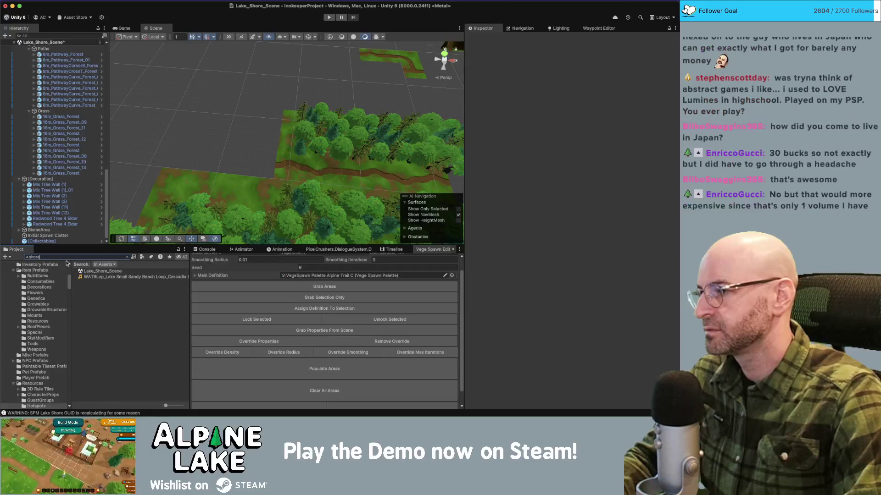
{"action": "key", "text": "BackSpace"}
{"action": "mouse_move", "coordinate": [220, 162]}
{"action": "left_mouse_down"}
{"action": "mouse_move", "coordinate": [143, 111]}
{"action": "mouse_move", "coordinate": [174, 131]}
{"action": "mouse_move", "coordinate": [349, 136]}
{"action": "mouse_move", "coordinate": [211, 123]}
{"action": "mouse_move", "coordinate": [301, 148]}
{"action": "mouse_move", "coordinate": [289, 170]}
{"action": "mouse_move", "coordinate": [275, 173]}
{"action": "left_mouse_up"}
- Delete a 16m_Grass_Forest tile and search the Project for 'co' to list coast prefabs
{"action": "left_click", "coordinate": [182, 132]}
{"action": "left_click", "coordinate": [210, 122]}
{"action": "key", "text": "Delete"}
{"action": "type", "text": "coast"}
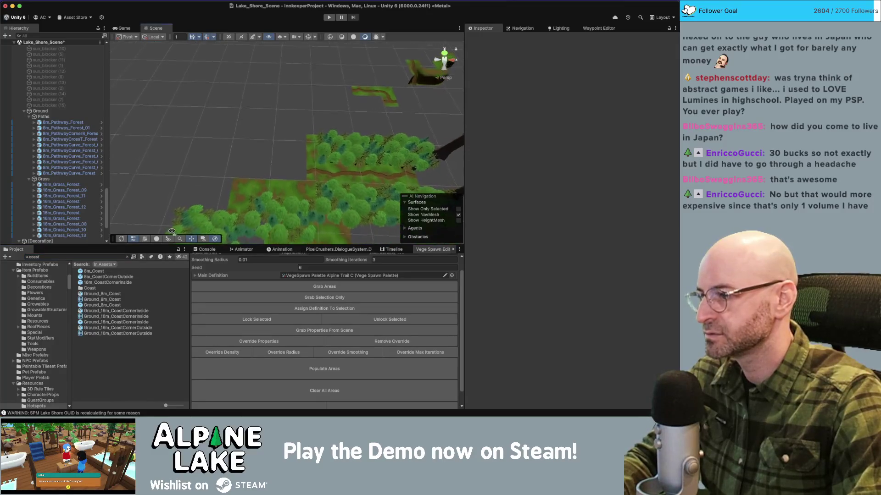
- Place a new 8m_Coast tile into the scene beside the grass and frame it
{"action": "left_click", "coordinate": [100, 271]}
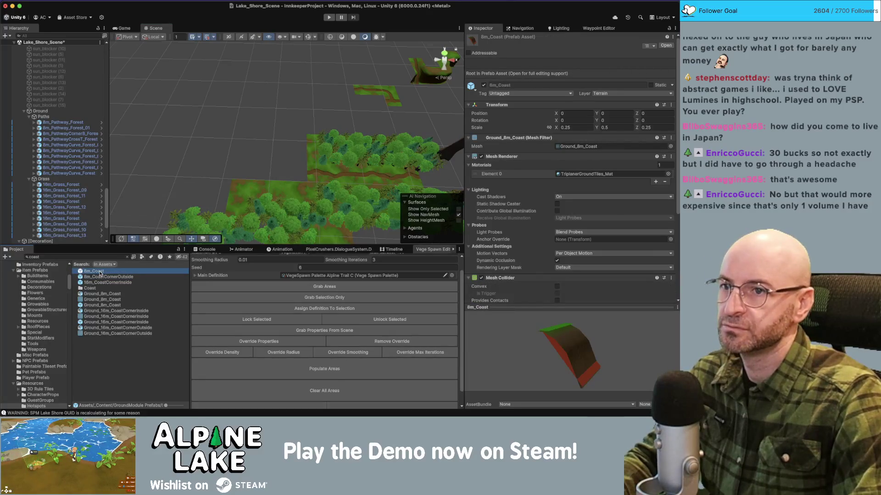
{"action": "left_click_drag", "start_coordinate": [100, 274], "coordinate": [211, 155]}
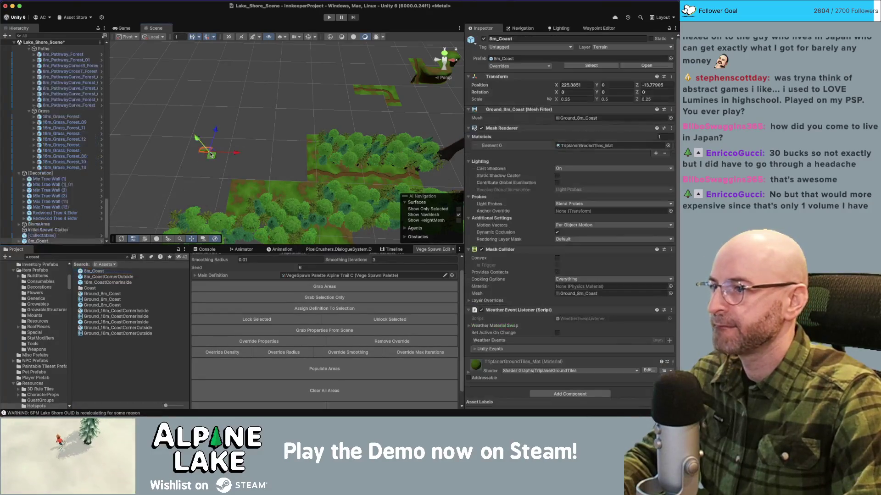
{"action": "scroll", "coordinate": [207, 156], "scroll_direction": "up", "scroll_amount": 2}
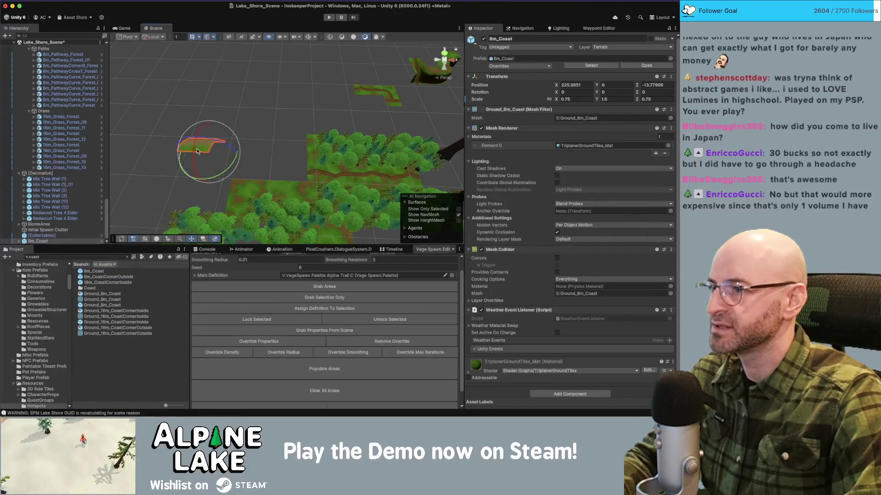
{"action": "left_click_drag", "start_coordinate": [200, 144], "coordinate": [205, 150]}
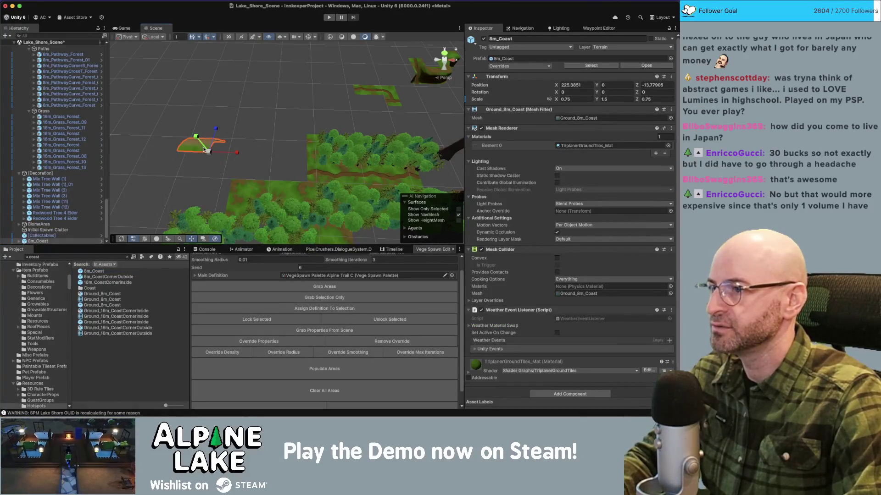
{"action": "key", "text": "f"}
{"action": "left_click_drag", "start_coordinate": [388, 120], "coordinate": [611, 83]}
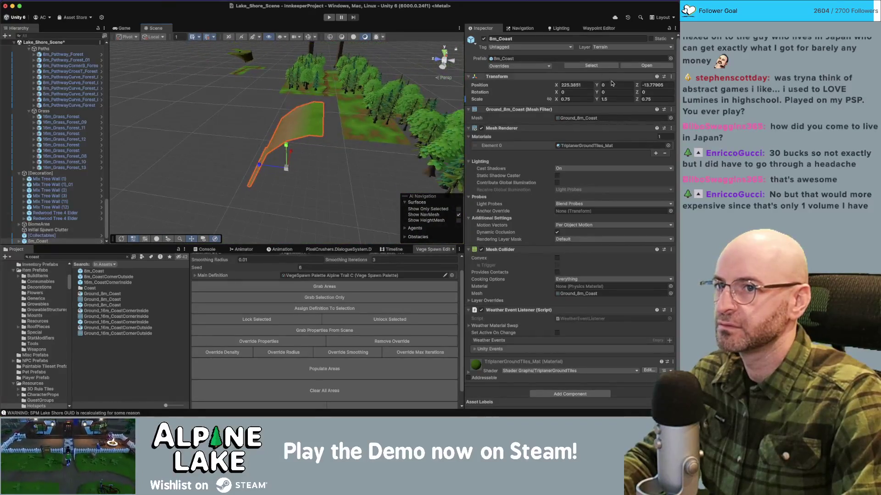
{"action": "mouse_move", "coordinate": [330, 133]}
{"action": "left_mouse_down"}
{"action": "mouse_move", "coordinate": [307, 109]}
{"action": "mouse_move", "coordinate": [443, 120]}
{"action": "mouse_move", "coordinate": [192, 159]}
{"action": "left_mouse_up"}
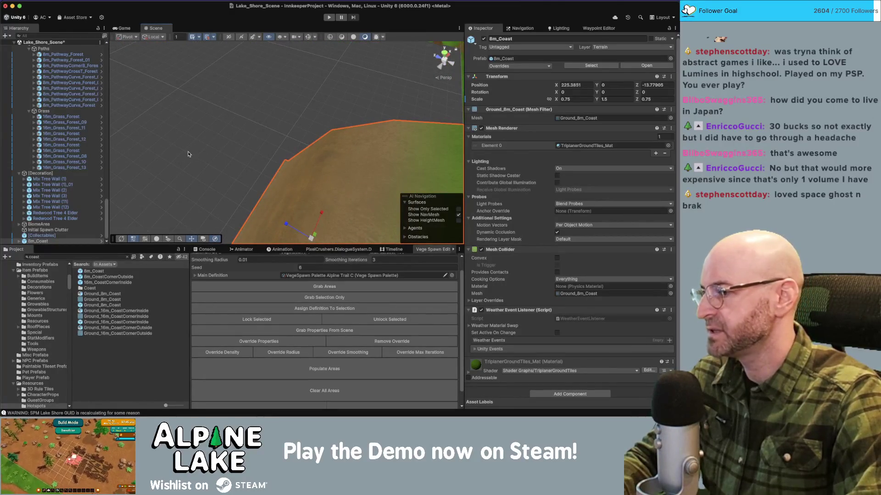
{"action": "scroll", "coordinate": [241, 146], "scroll_direction": "down", "scroll_amount": 5}
{"action": "mouse_move", "coordinate": [241, 146]}
{"action": "left_mouse_down"}
{"action": "mouse_move", "coordinate": [232, 157]}
{"action": "mouse_move", "coordinate": [294, 100]}
{"action": "left_mouse_up"}
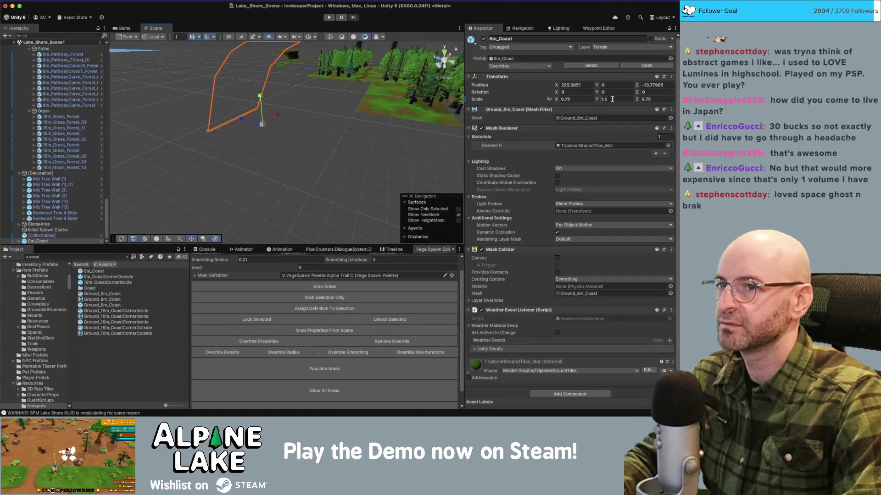
- Scale the coast tile to 0.5 on X, Y and Z
{"action": "type", "text": "1"}
{"action": "type", "text": "1"}
{"action": "type", "text": ".5"}
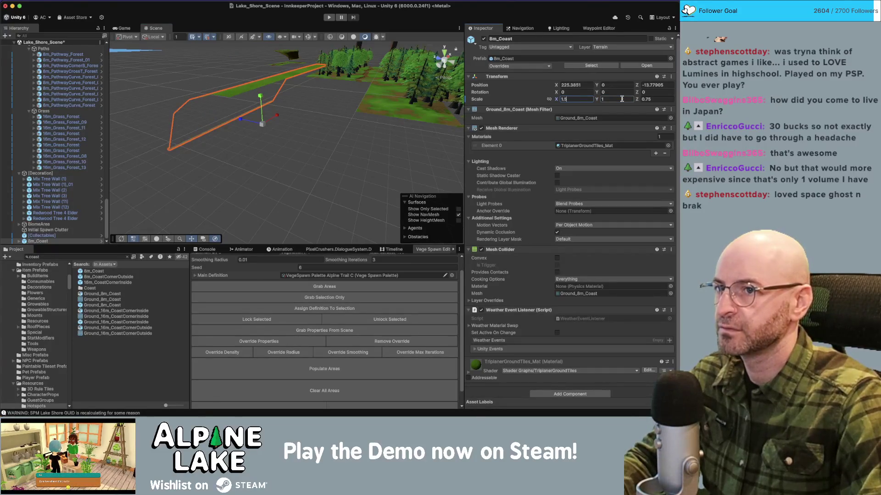
{"action": "type", "text": "0.5"}
{"action": "key", "text": "Tab"}
{"action": "type", "text": "0.5"}
{"action": "key", "text": "Tab"}
{"action": "type", "text": "0.5"}
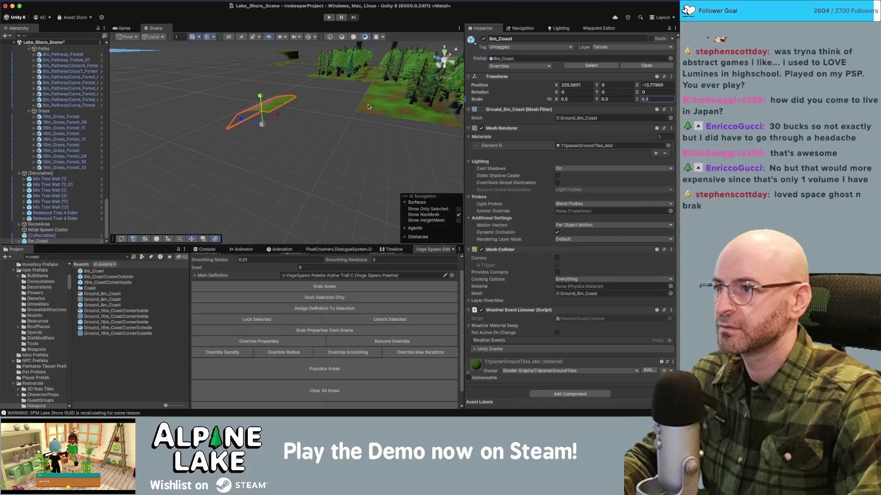
- Lower the coast tile to Position Y -2
{"action": "scroll", "coordinate": [377, 106], "scroll_direction": "up", "scroll_amount": 5}
{"action": "left_click", "coordinate": [605, 85]}
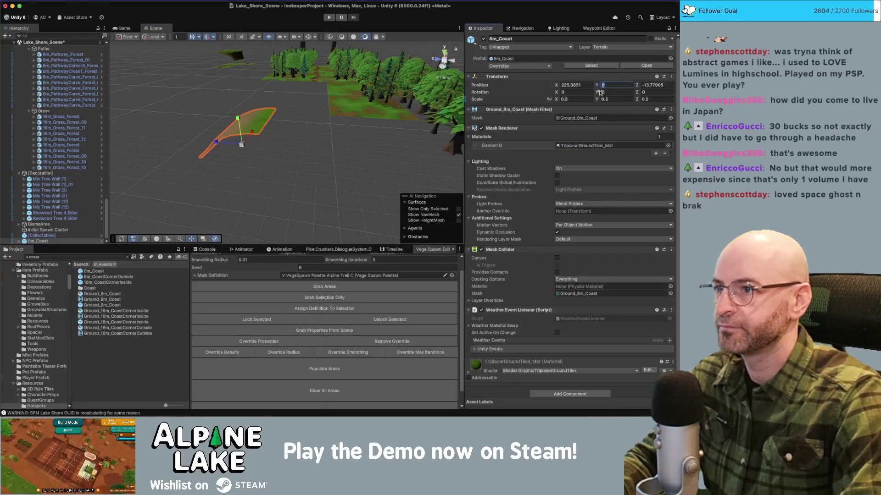
{"action": "type", "text": "-1"}
{"action": "left_click_drag", "start_coordinate": [315, 155], "coordinate": [607, 89]}
{"action": "left_click", "coordinate": [610, 86]}
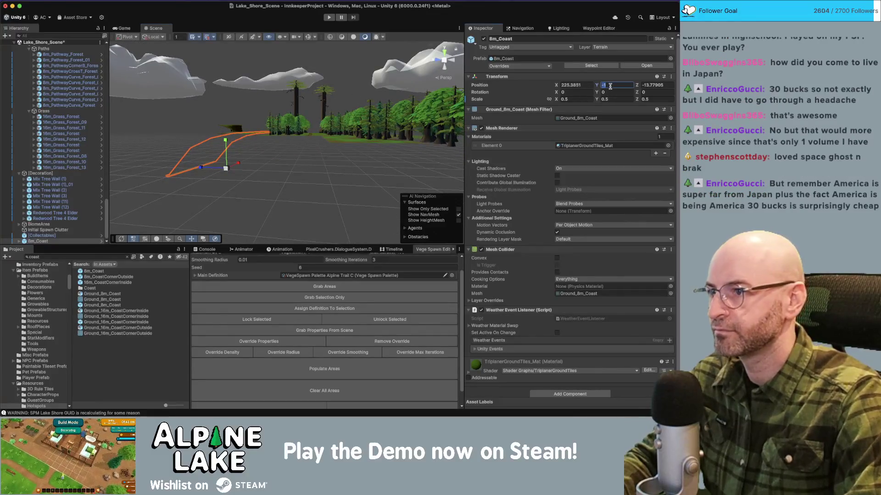
{"action": "type", "text": "2"}
{"action": "key", "text": "Return"}
{"action": "mouse_move", "coordinate": [440, 108]}
{"action": "left_mouse_down"}
{"action": "mouse_move", "coordinate": [356, 101]}
{"action": "mouse_move", "coordinate": [271, 169]}
{"action": "mouse_move", "coordinate": [199, 188]}
{"action": "left_mouse_up"}
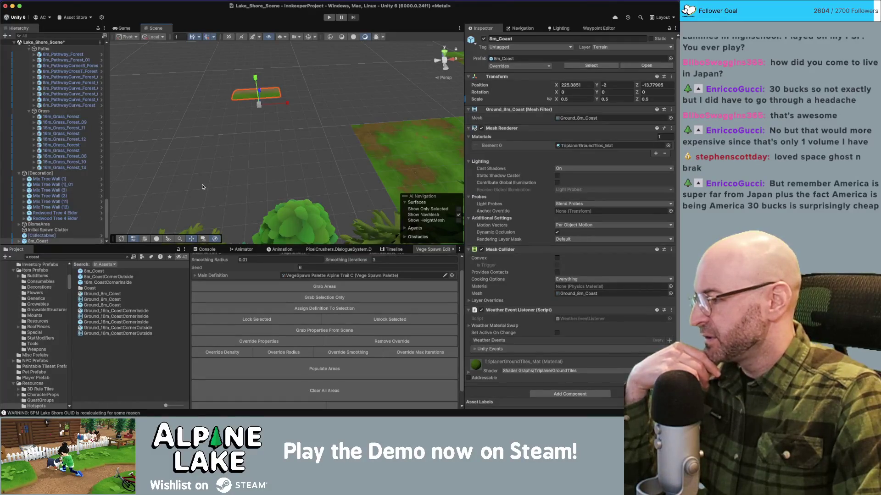
- Rotate the coast tile -90° and slide it to line up with the grass edge
{"action": "left_click", "coordinate": [277, 96]}
{"action": "left_click", "coordinate": [276, 95]}
{"action": "mouse_move", "coordinate": [267, 109]}
{"action": "left_mouse_down"}
{"action": "mouse_move", "coordinate": [326, 162]}
{"action": "mouse_move", "coordinate": [402, 179]}
{"action": "left_mouse_up"}
{"action": "key", "text": "e"}
{"action": "key", "text": "w"}
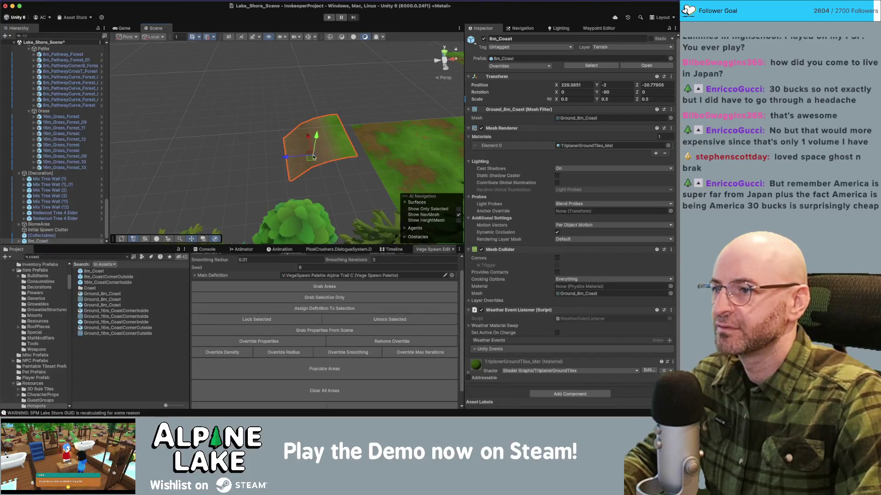
{"action": "left_click_drag", "start_coordinate": [306, 165], "coordinate": [317, 167]}
{"action": "key", "text": "f"}
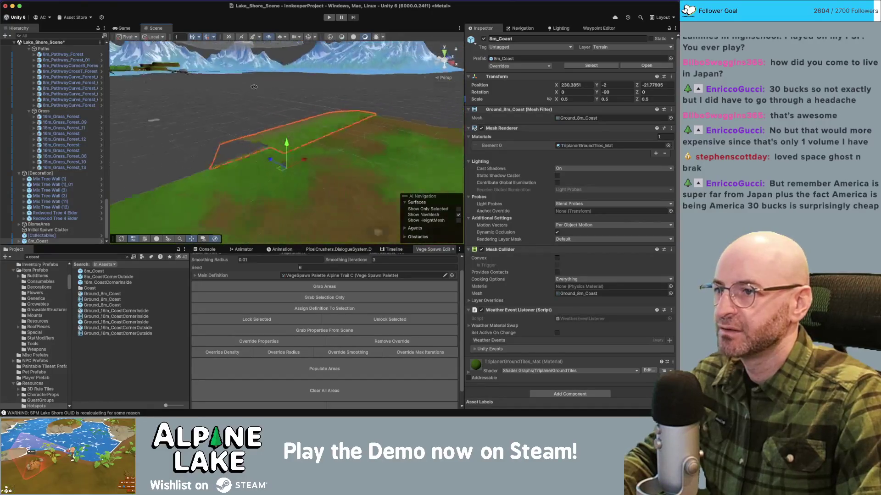
{"action": "mouse_move", "coordinate": [276, 160]}
{"action": "left_mouse_down"}
{"action": "mouse_move", "coordinate": [298, 137]}
{"action": "mouse_move", "coordinate": [391, 95]}
{"action": "mouse_move", "coordinate": [398, 81]}
{"action": "mouse_move", "coordinate": [345, 103]}
{"action": "mouse_move", "coordinate": [353, 128]}
{"action": "mouse_move", "coordinate": [346, 99]}
{"action": "mouse_move", "coordinate": [329, 157]}
{"action": "left_mouse_up"}
{"action": "left_click", "coordinate": [195, 147]}
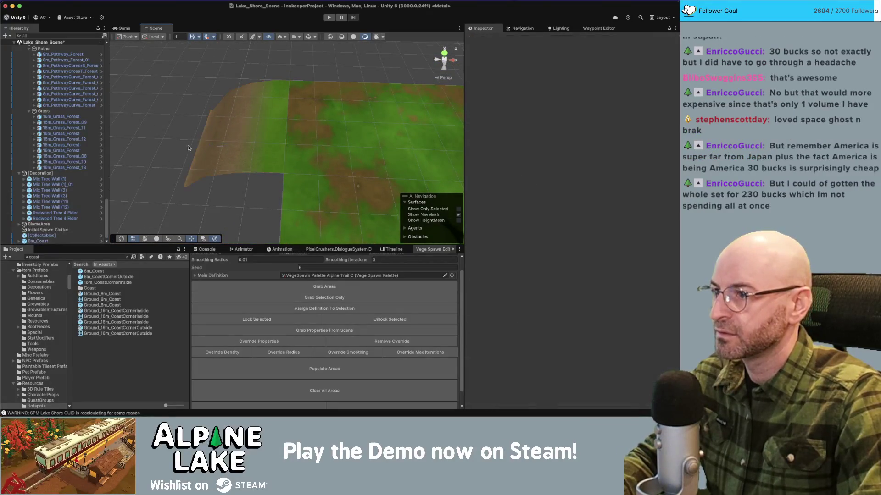
- Create a prefab variant of the 8m_Coast asset in the Grounds folder
{"action": "left_click", "coordinate": [196, 145]}
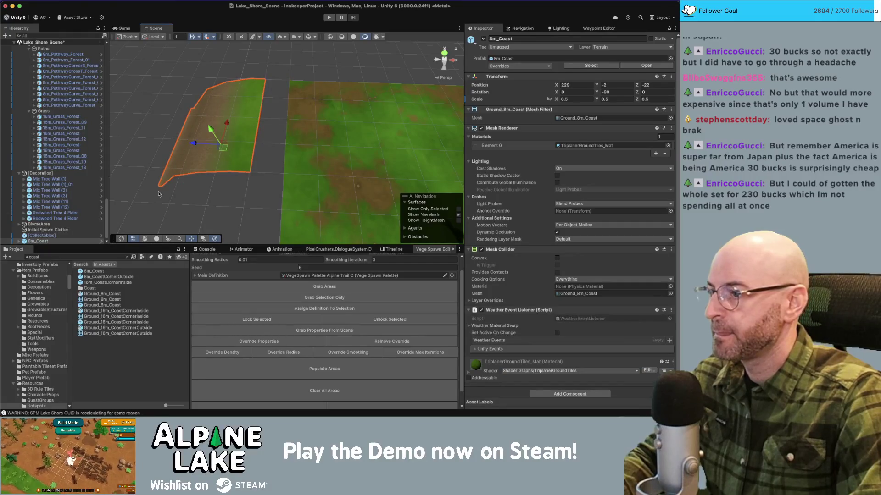
{"action": "left_click", "coordinate": [96, 272]}
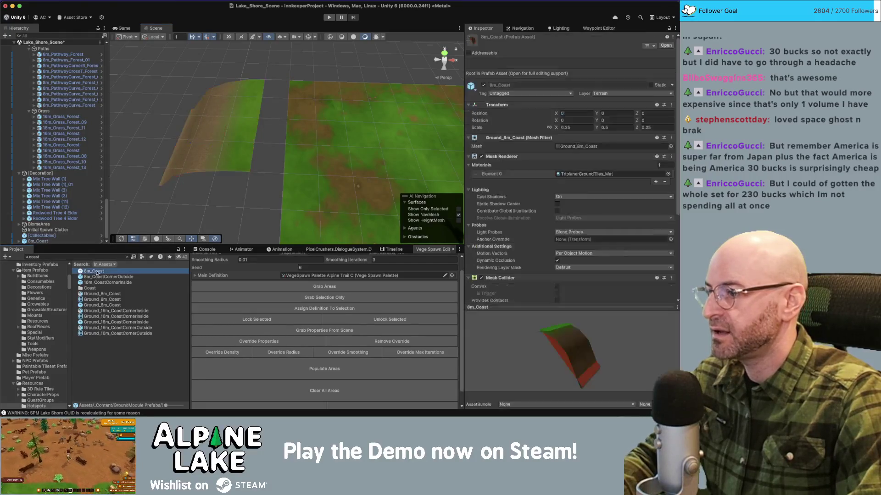
{"action": "left_click", "coordinate": [127, 258]}
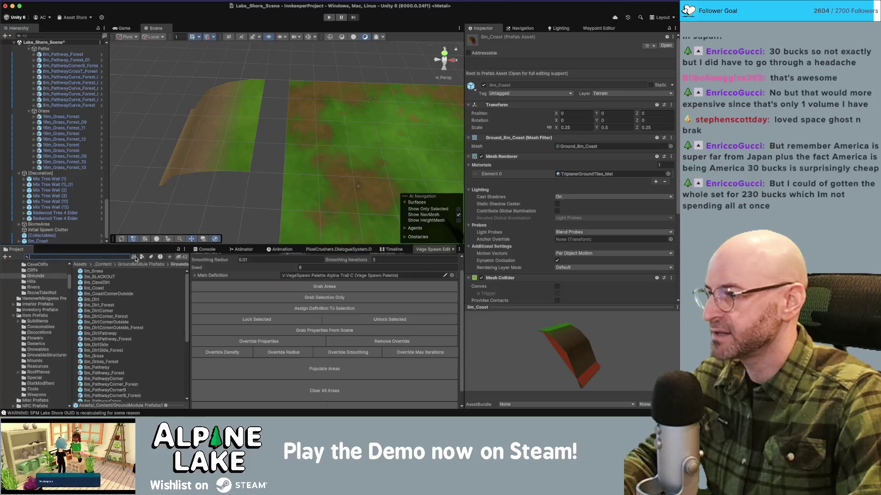
{"action": "scroll", "coordinate": [123, 329], "scroll_direction": "down", "scroll_amount": 5}
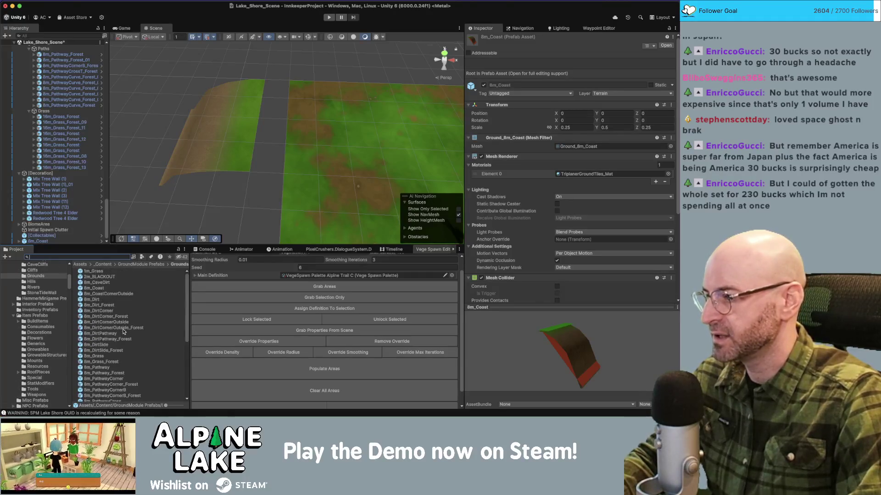
{"action": "scroll", "coordinate": [114, 317], "scroll_direction": "up", "scroll_amount": 5}
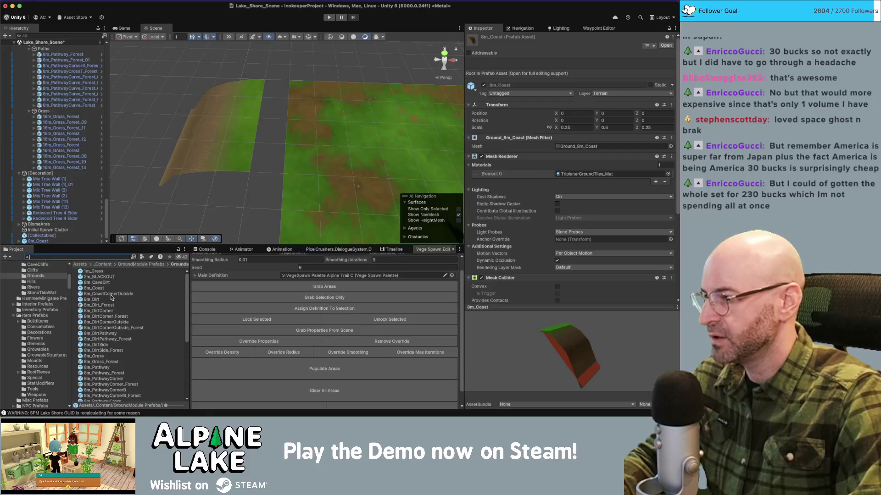
{"action": "left_click", "coordinate": [97, 290]}
{"action": "right_click", "coordinate": [95, 291]}
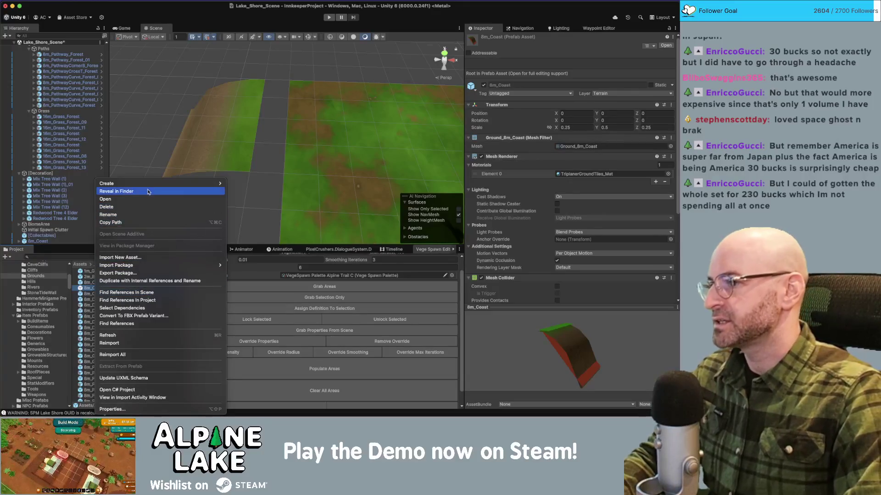
{"action": "mouse_move", "coordinate": [149, 185]}
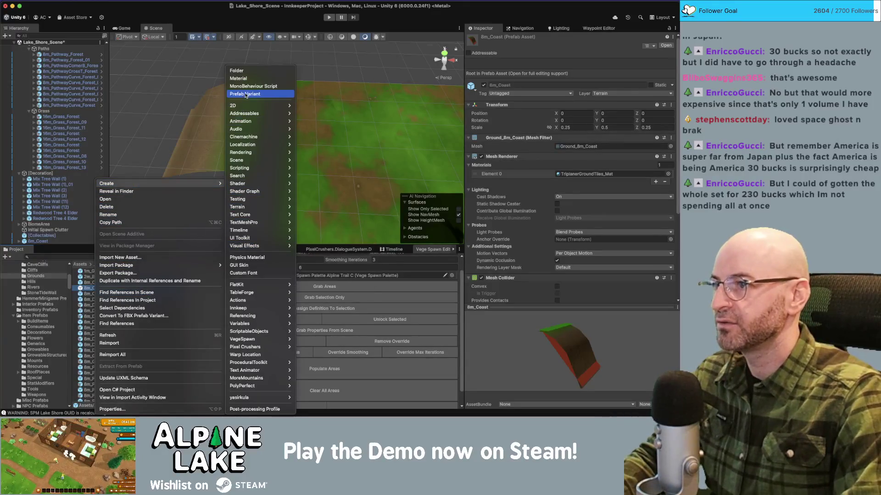
{"action": "left_click", "coordinate": [244, 95]}
- Name the variant 8m_Coast_Sandy and place an instance of it in the scene
{"action": "key", "text": "BackSpace"}
{"action": "key", "text": "BackSpace"}
{"action": "type", "text": "8m_Coast_"}
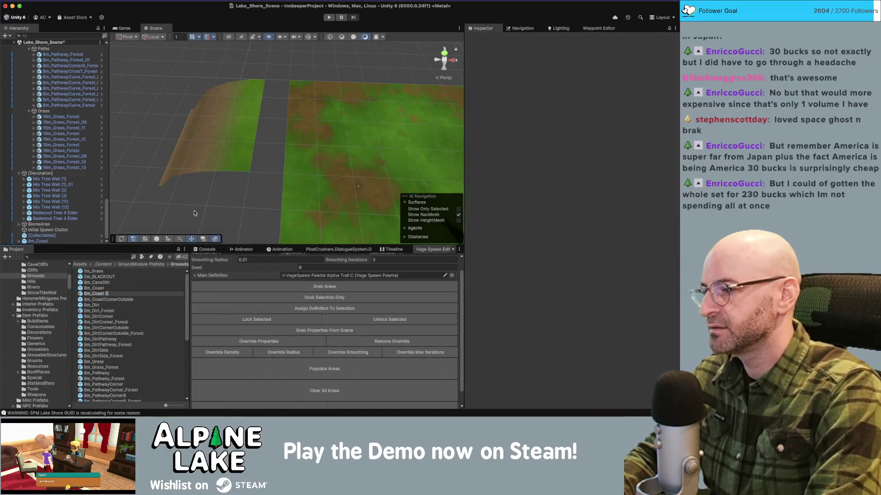
{"action": "key", "text": "BackSpace"}
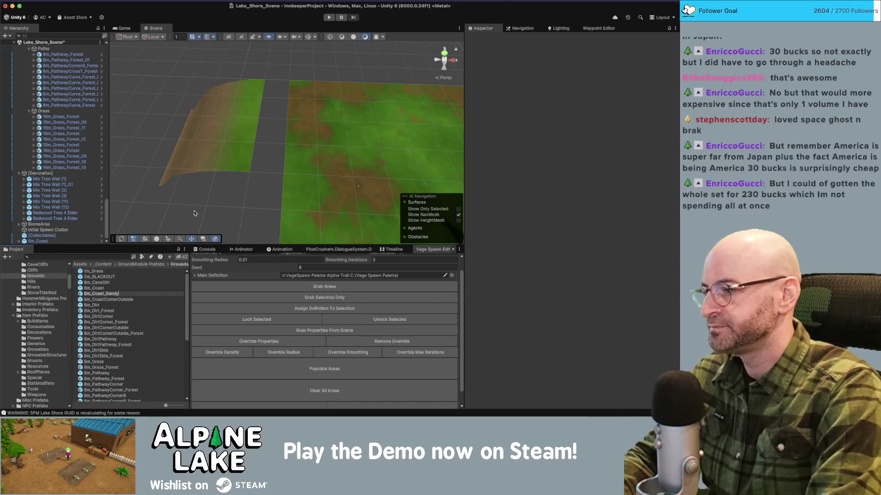
{"action": "key", "text": "Return"}
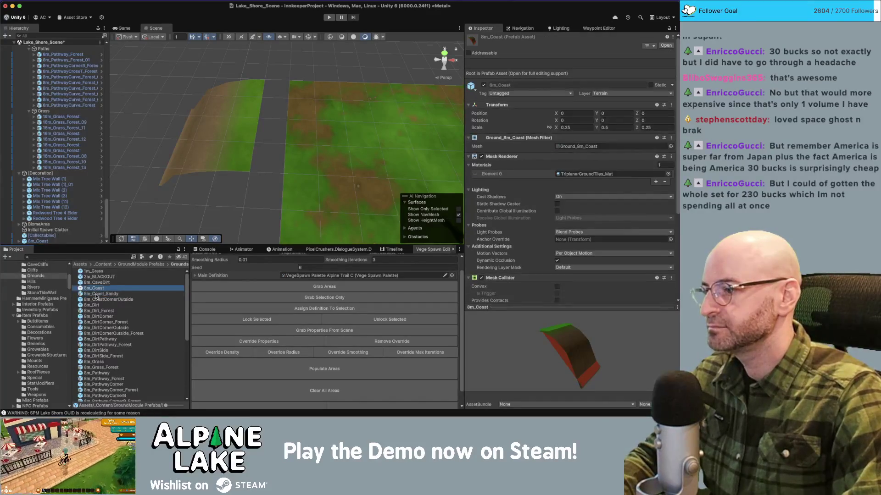
{"action": "mouse_move", "coordinate": [110, 293]}
{"action": "left_mouse_down"}
{"action": "mouse_move", "coordinate": [190, 188]}
{"action": "mouse_move", "coordinate": [208, 198]}
{"action": "left_mouse_up"}
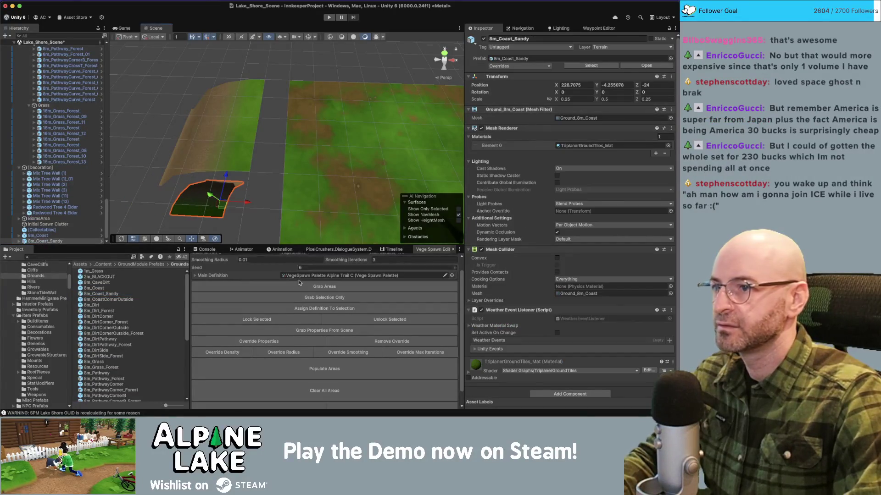
- Set the sandy tile's position to X 230 and Y -2
{"action": "scroll", "coordinate": [239, 186], "scroll_direction": "down", "scroll_amount": 2}
{"action": "left_click", "coordinate": [592, 86]}
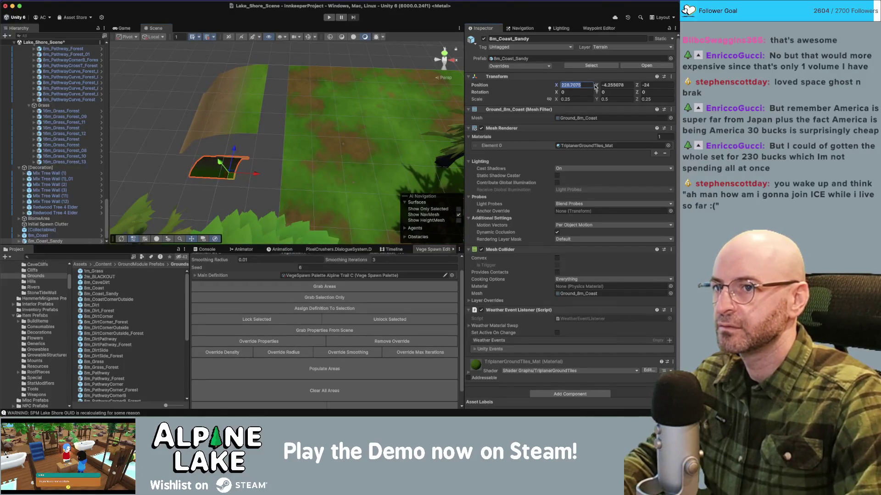
{"action": "type", "text": "0"}
{"action": "key", "text": "Return"}
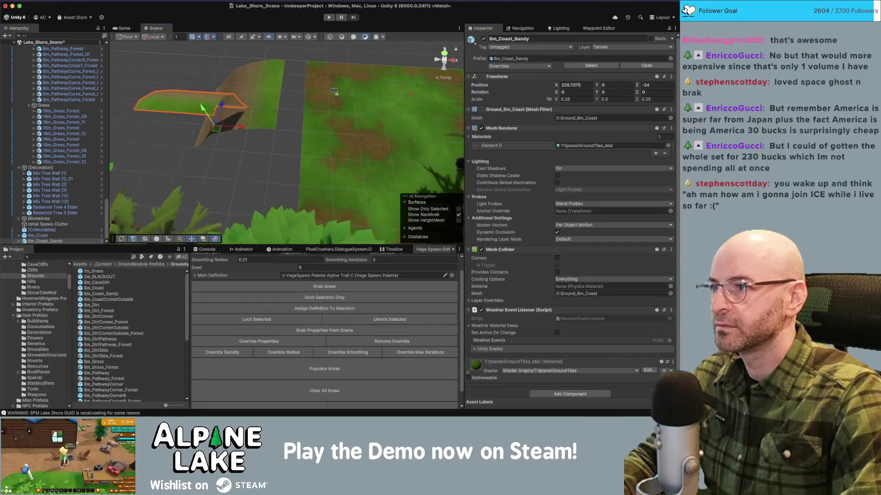
{"action": "scroll", "coordinate": [315, 95], "scroll_direction": "up", "scroll_amount": 3}
{"action": "left_click", "coordinate": [617, 85]}
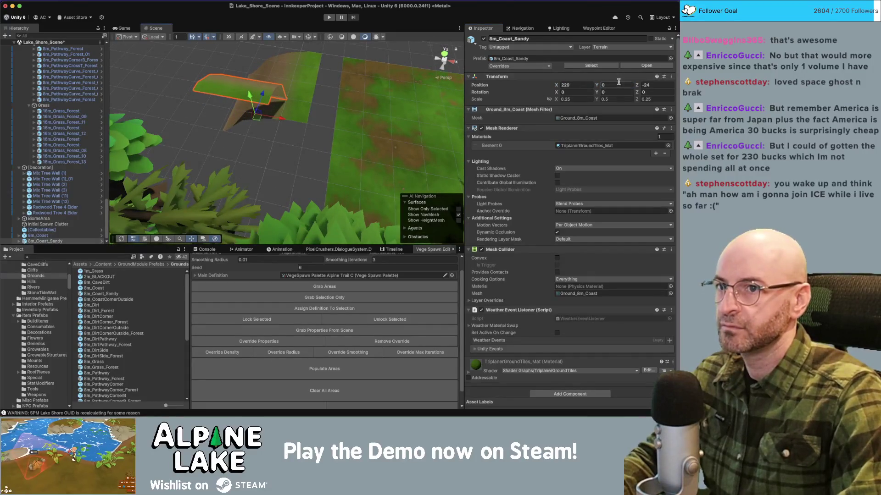
{"action": "type", "text": "2"}
{"action": "key", "text": "Return"}
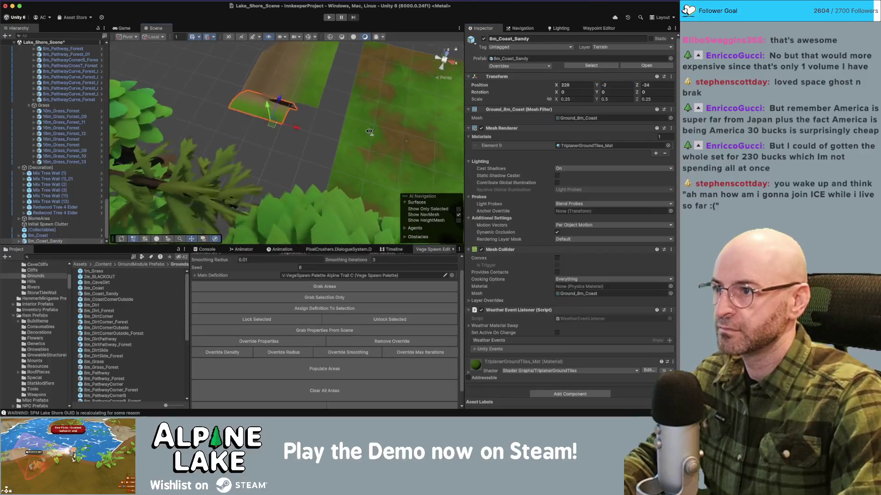
- Rotate the sandy tile -90 degrees and slide the 8m_Coast tile along its length
{"action": "key", "text": "e"}
{"action": "mouse_move", "coordinate": [267, 144]}
{"action": "left_mouse_down"}
{"action": "mouse_move", "coordinate": [307, 157]}
{"action": "mouse_move", "coordinate": [565, 52]}
{"action": "mouse_move", "coordinate": [571, 98]}
{"action": "left_mouse_up"}
{"action": "key", "text": "w"}
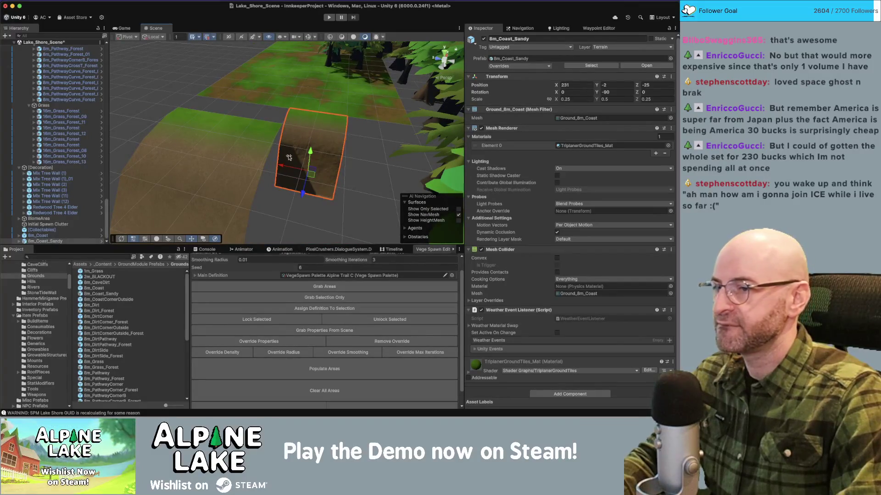
{"action": "left_click", "coordinate": [239, 140]}
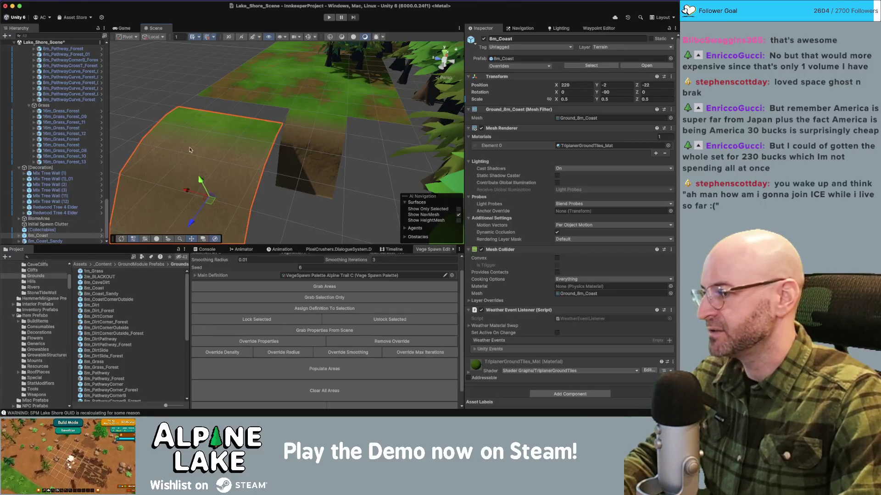
{"action": "left_click_drag", "start_coordinate": [229, 145], "coordinate": [164, 147]}
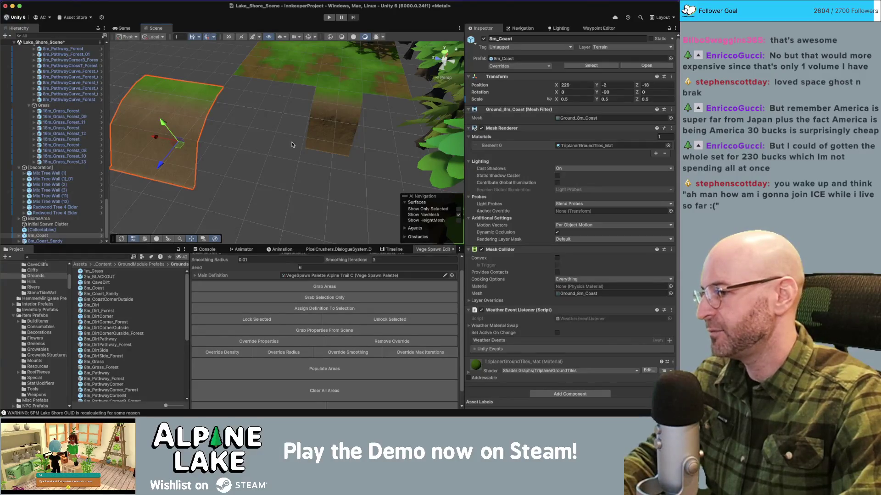
- Slide the 8m_Coast_Sandy tile along X and scale it to 0.5 in X and Z
{"action": "left_click", "coordinate": [332, 132]}
{"action": "left_click_drag", "start_coordinate": [317, 130], "coordinate": [273, 129]}
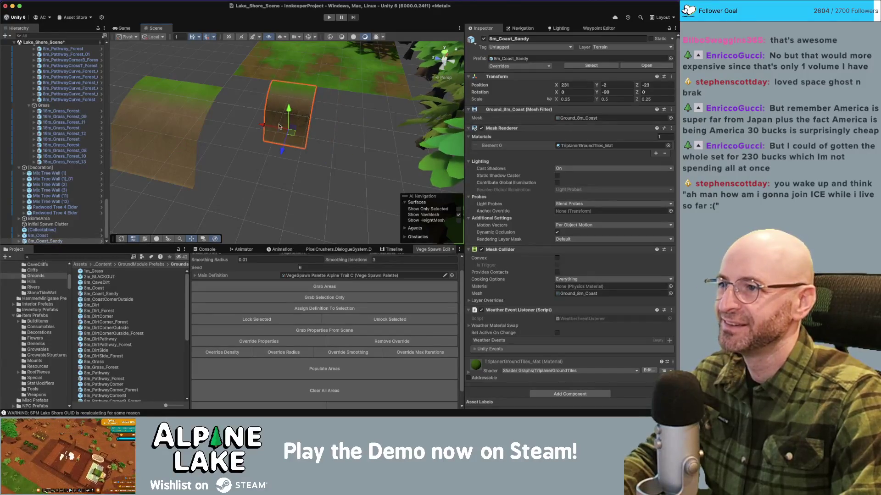
{"action": "key", "text": "f"}
{"action": "left_click", "coordinate": [585, 99]}
{"action": "type", "text": ".5"}
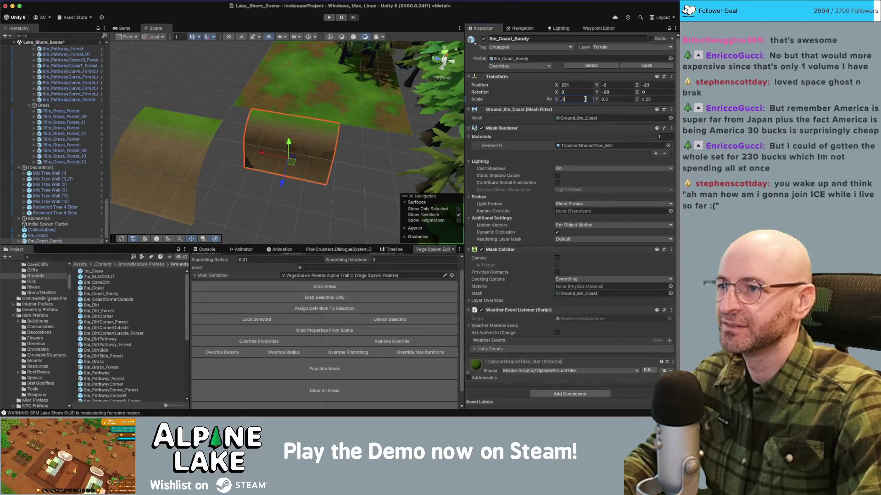
{"action": "key", "text": "Tab"}
{"action": "key", "text": "Tab"}
{"action": "type", "text": ".5"}
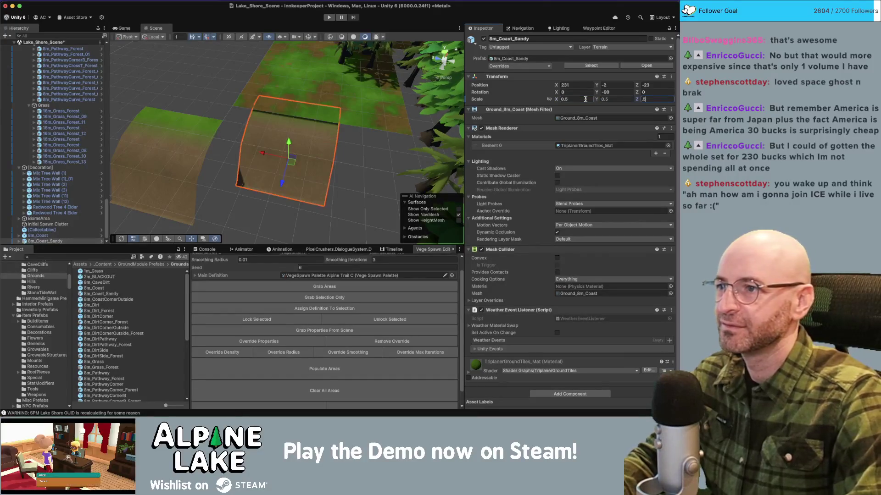
{"action": "key", "text": "Return"}
{"action": "mouse_move", "coordinate": [257, 151]}
{"action": "left_mouse_down"}
{"action": "mouse_move", "coordinate": [230, 151]}
{"action": "mouse_move", "coordinate": [246, 163]}
{"action": "left_mouse_up"}
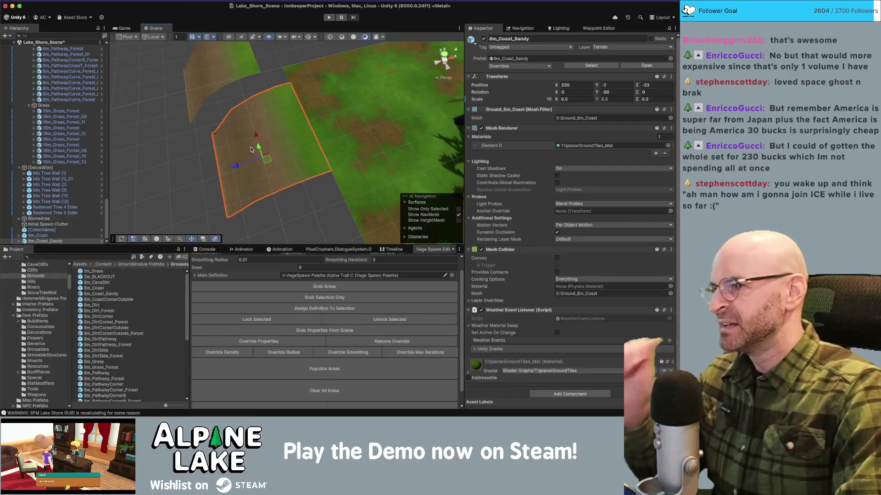
{"action": "scroll", "coordinate": [549, 233], "scroll_direction": "down", "scroll_amount": 1}
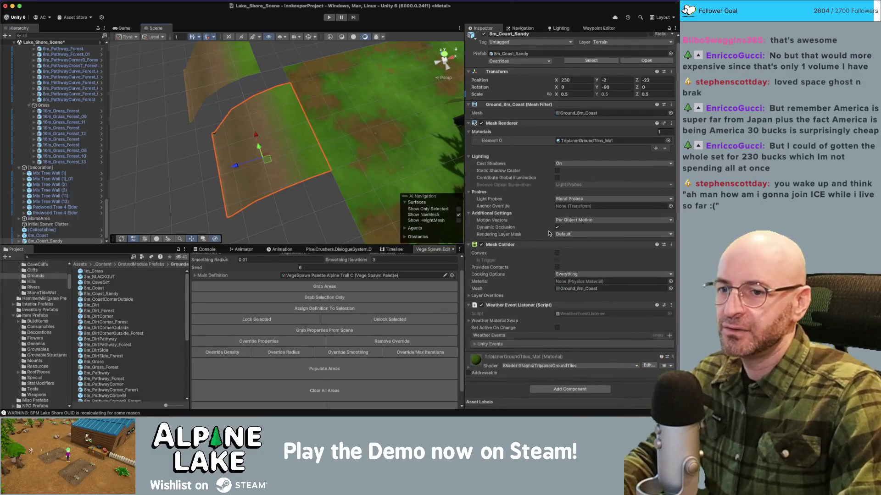
- Duplicate the tile's TriplanerGroundTiles_Mat material as TriplanerGroundTiles_Sand_Mat
{"action": "left_click", "coordinate": [549, 358]}
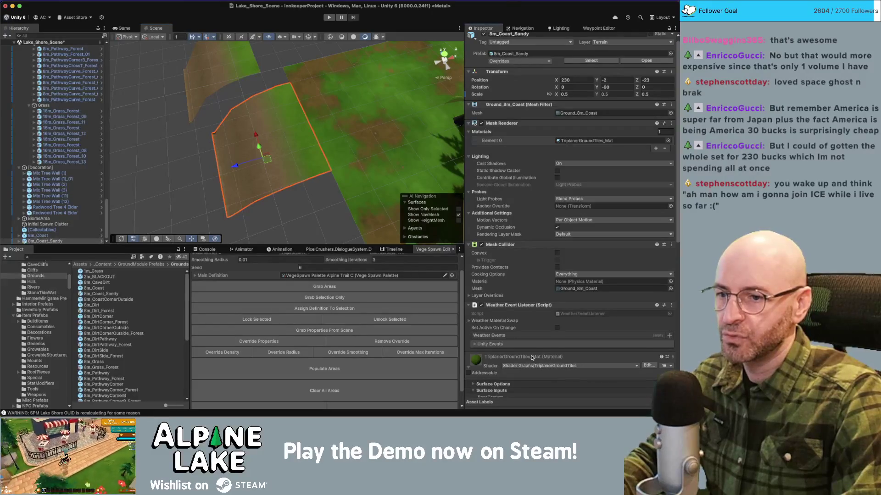
{"action": "scroll", "coordinate": [531, 358], "scroll_direction": "down", "scroll_amount": 3}
{"action": "scroll", "coordinate": [535, 339], "scroll_direction": "down", "scroll_amount": 5}
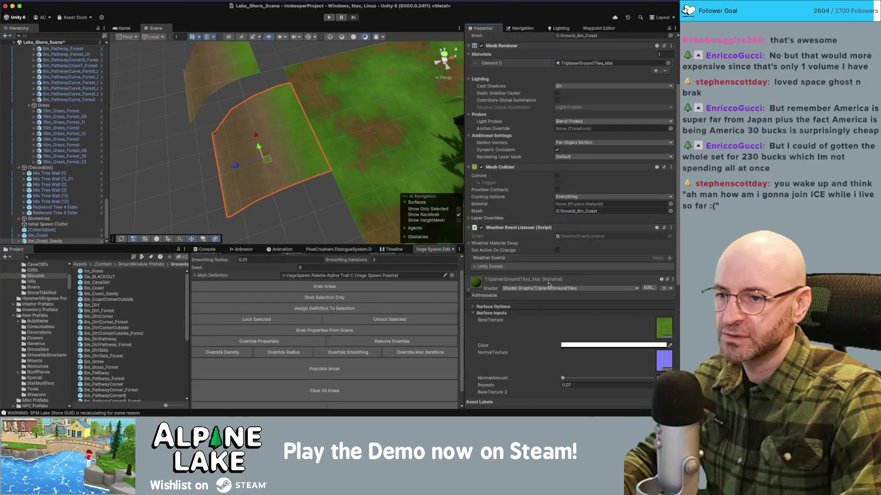
{"action": "right_click", "coordinate": [588, 288]}
{"action": "left_click", "coordinate": [597, 316]}
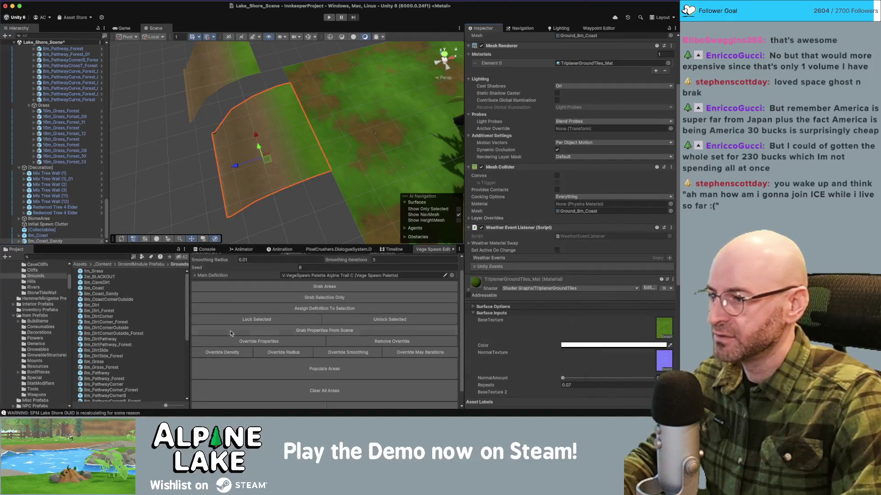
{"action": "left_click", "coordinate": [120, 343]}
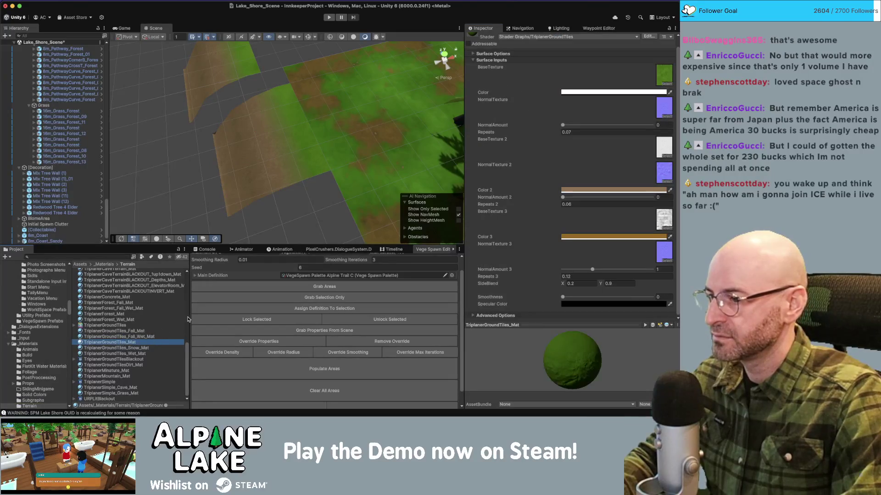
{"action": "key", "text": "ctrl+d"}
{"action": "key", "text": "BackSpace"}
{"action": "key", "text": "BackSpace"}
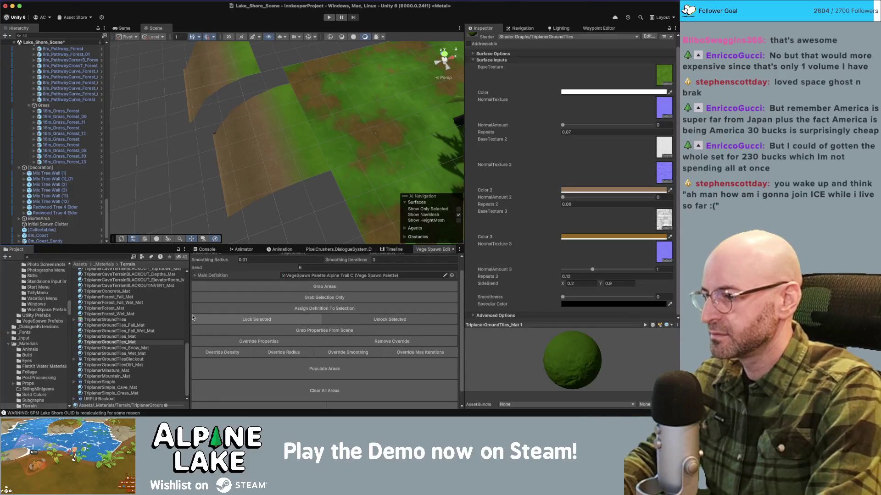
{"action": "type", "text": "Sand_"}
{"action": "key", "text": "Return"}
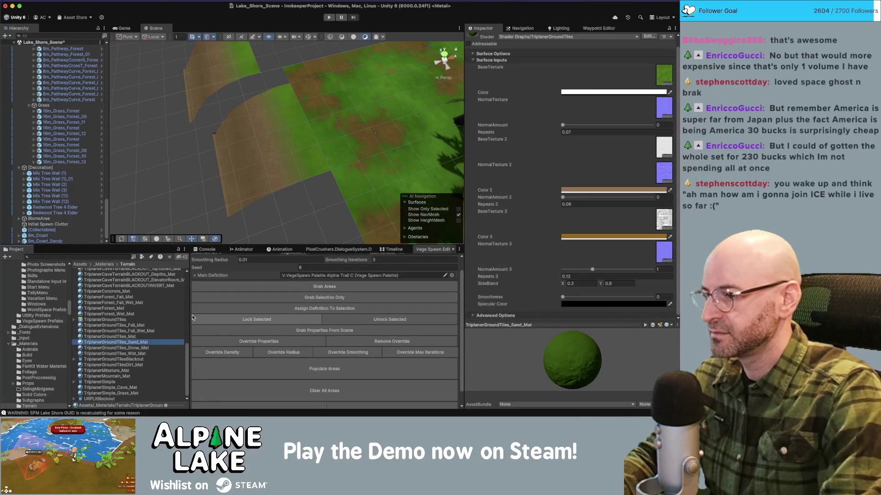
- Assign TriplanerGroundTiles_Sand_Mat to the sandy tile and apply the material override to the prefab
{"action": "left_click", "coordinate": [272, 167]}
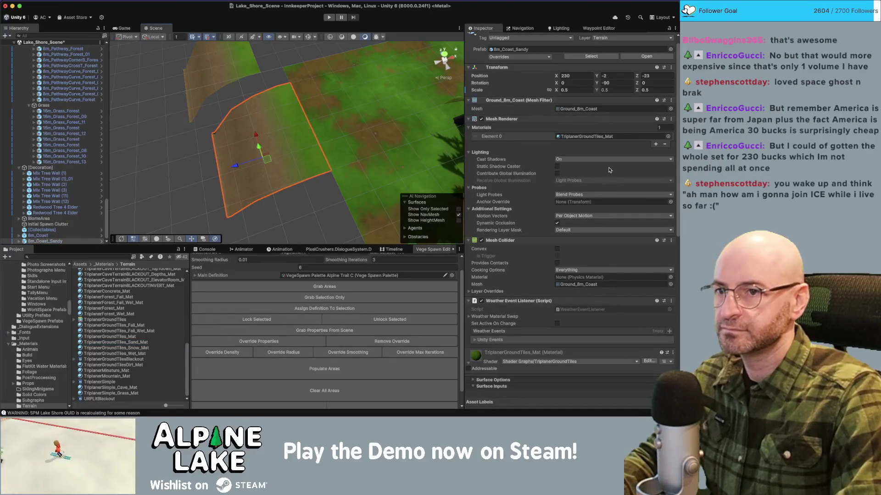
{"action": "left_click", "coordinate": [667, 136]}
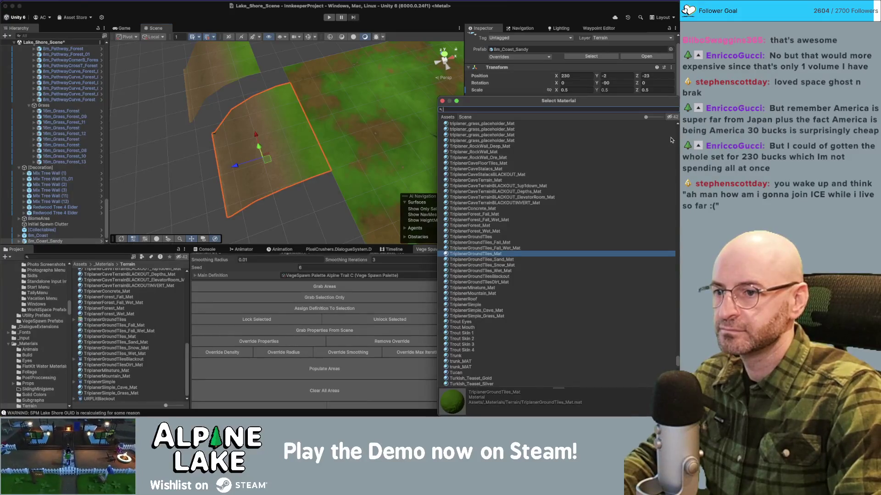
{"action": "key", "text": "Down"}
{"action": "key", "text": "Return"}
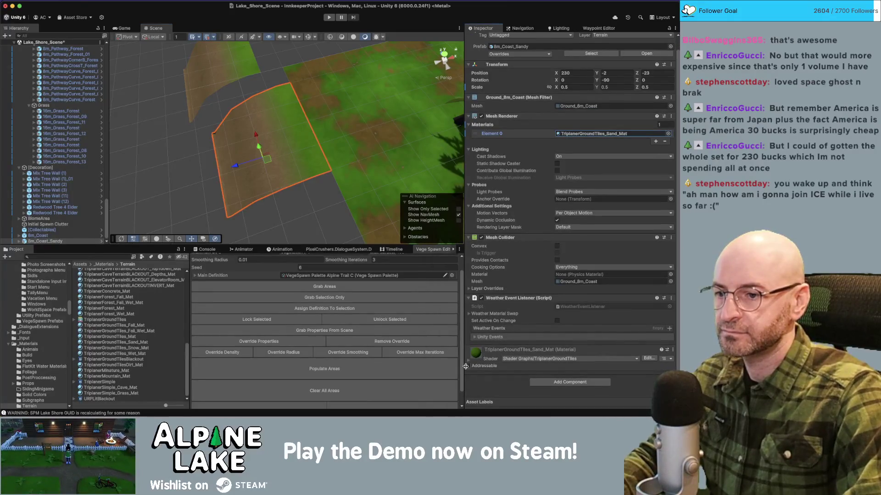
{"action": "right_click", "coordinate": [484, 134]}
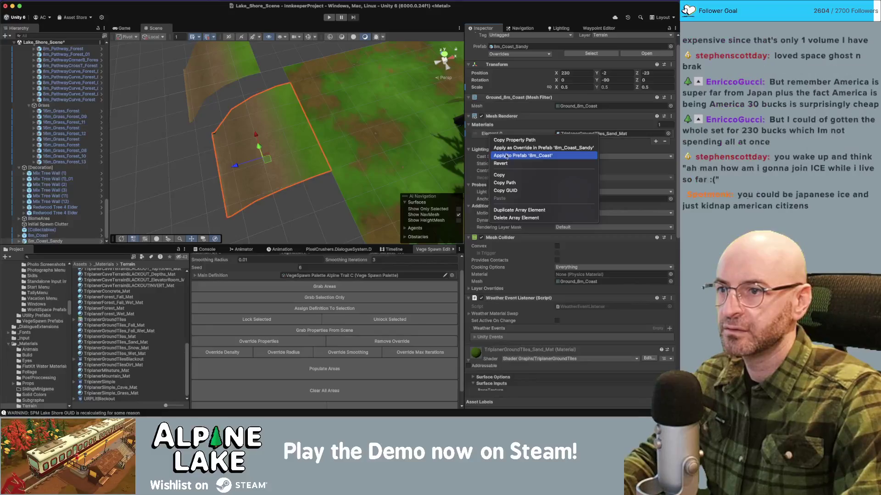
{"action": "left_click", "coordinate": [506, 156]}
- Set TriplanerGroundTiles_Sand_Mat as the material on the 8m_Coast_Sandy prefab asset
{"action": "left_click", "coordinate": [206, 153]}
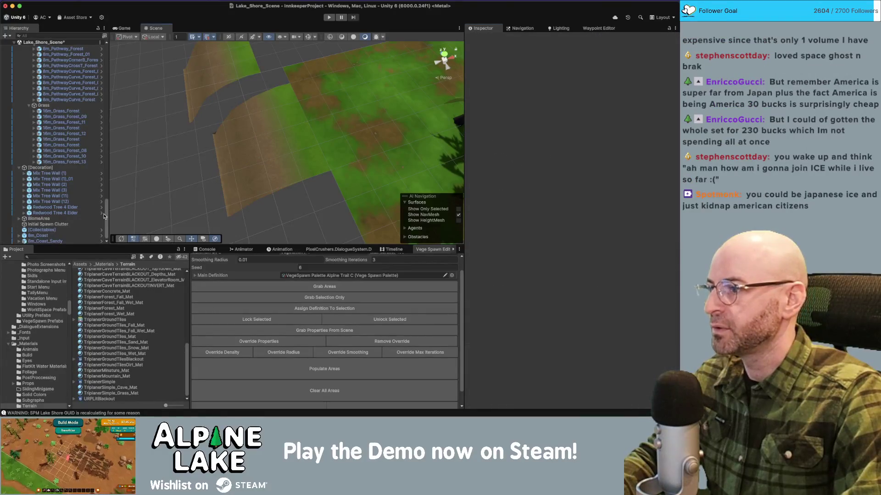
{"action": "left_click", "coordinate": [65, 241]}
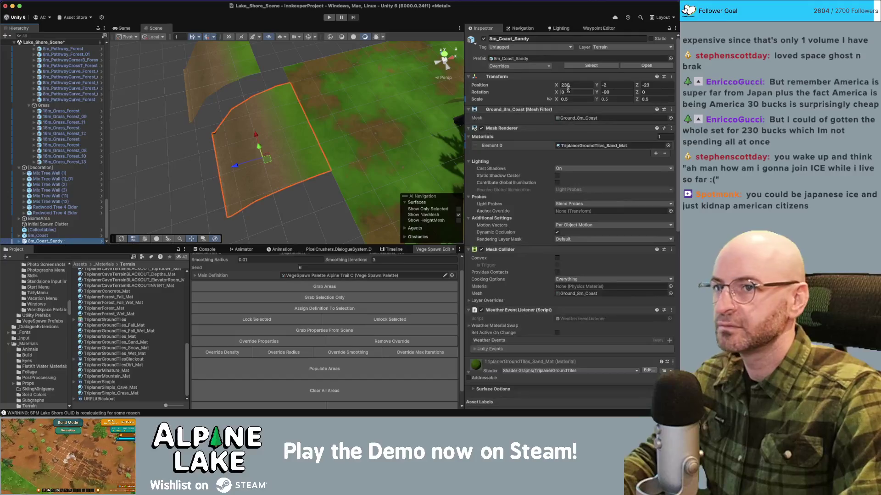
{"action": "left_click", "coordinate": [591, 68]}
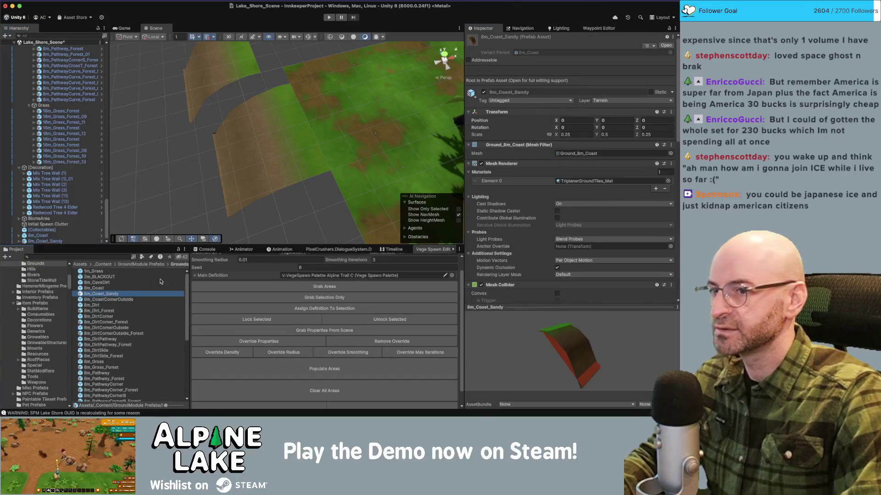
{"action": "left_click", "coordinate": [668, 181]}
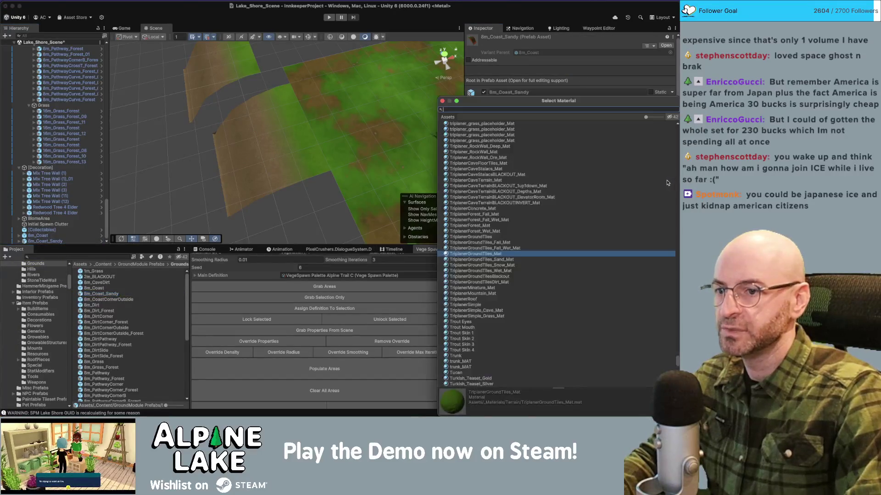
{"action": "key", "text": "Down"}
{"action": "key", "text": "Return"}
{"action": "left_click", "coordinate": [310, 148]}
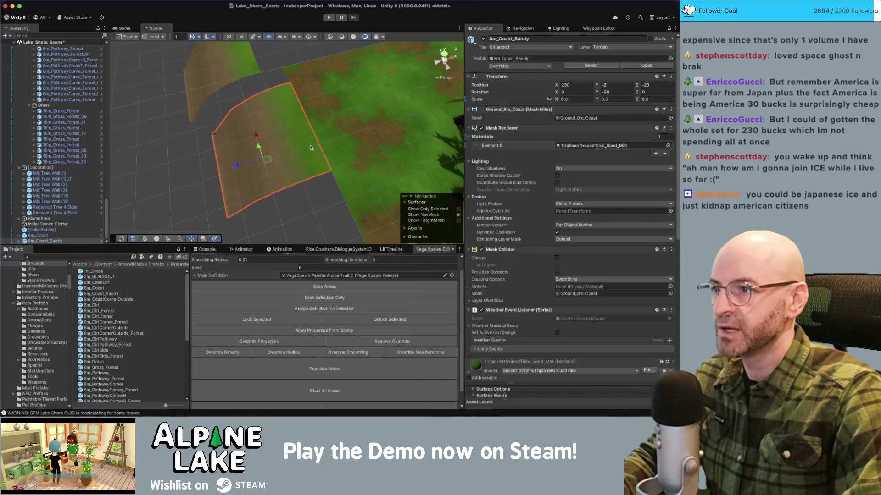
- Revert the redundant material override on the sandy coast tile
{"action": "right_click", "coordinate": [501, 146]}
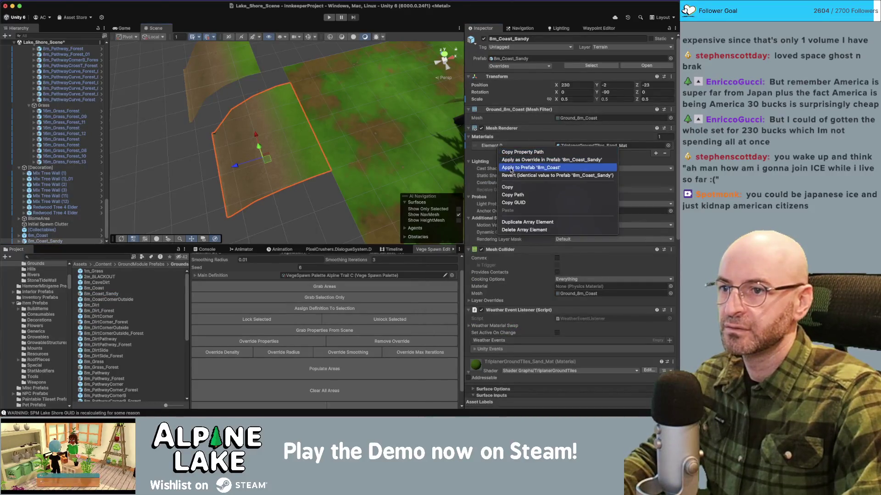
{"action": "left_click", "coordinate": [527, 175]}
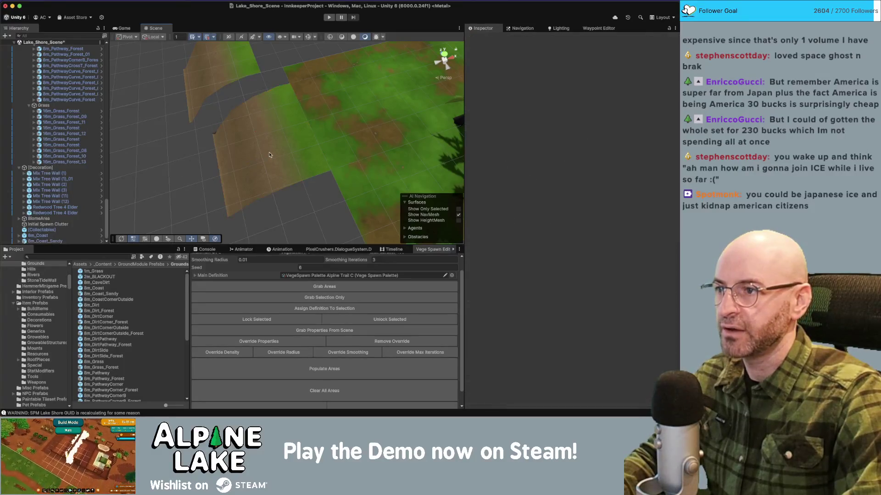
{"action": "left_click", "coordinate": [269, 155]}
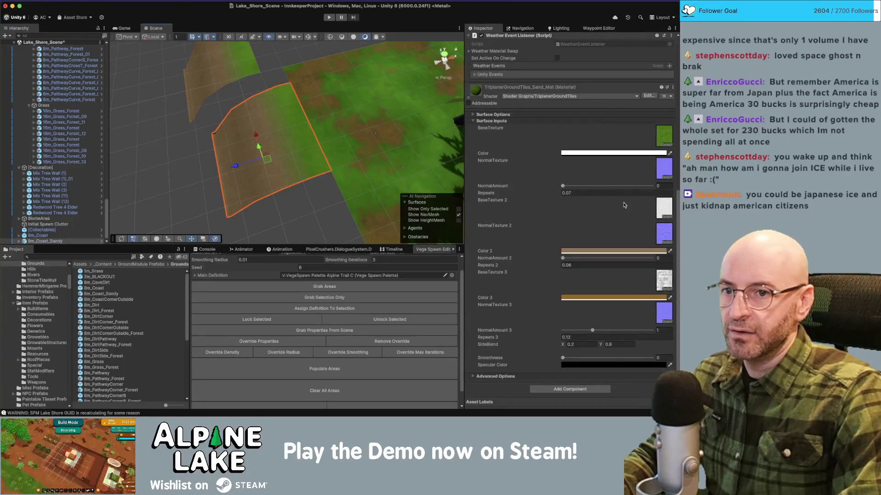
- Compare the Sand_01 and Sand_02 textures in the Hand Painted Textures folder
{"action": "left_click", "coordinate": [666, 210]}
{"action": "scroll", "coordinate": [44, 383], "scroll_direction": "down", "scroll_amount": 3}
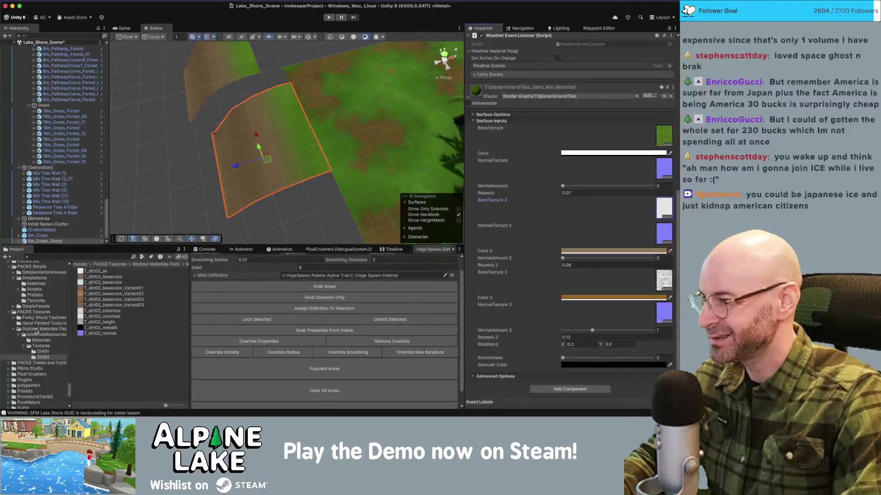
{"action": "left_click", "coordinate": [37, 324]}
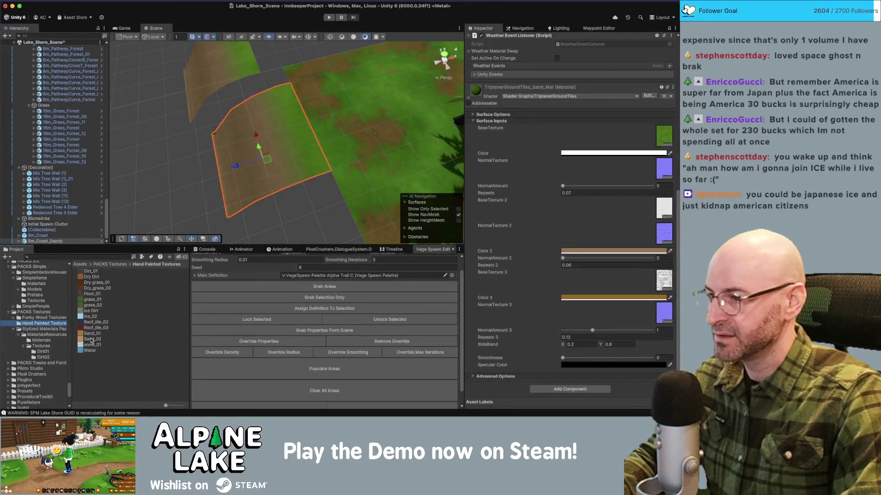
{"action": "left_click", "coordinate": [91, 340]}
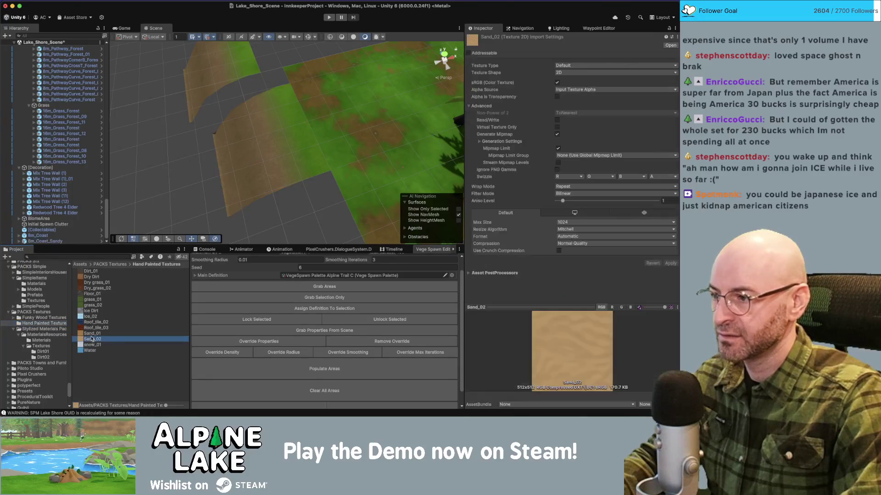
{"action": "left_click", "coordinate": [91, 335]}
{"action": "key", "text": "Down"}
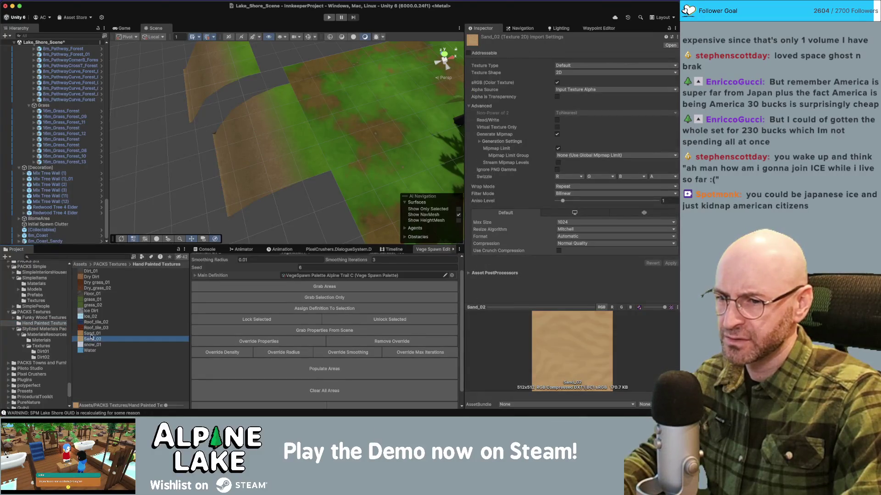
{"action": "key", "text": "Up"}
{"action": "key", "text": "Down"}
{"action": "key", "text": "Up"}
- Use a sand texture as the second base texture with white Color 2 and Repeats 2 of 1
{"action": "left_click", "coordinate": [241, 209]}
{"action": "scroll", "coordinate": [540, 204], "scroll_direction": "down", "scroll_amount": 10}
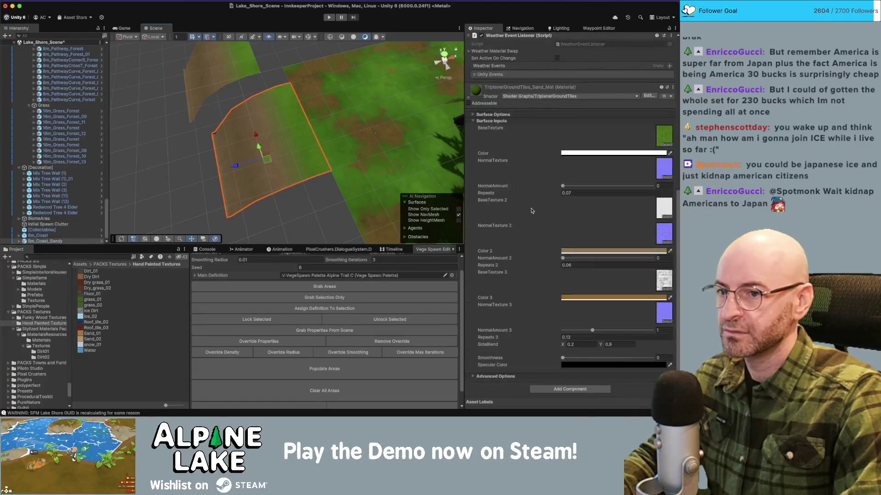
{"action": "mouse_move", "coordinate": [88, 333]}
{"action": "left_mouse_down"}
{"action": "mouse_move", "coordinate": [413, 275]}
{"action": "mouse_move", "coordinate": [662, 209]}
{"action": "left_mouse_up"}
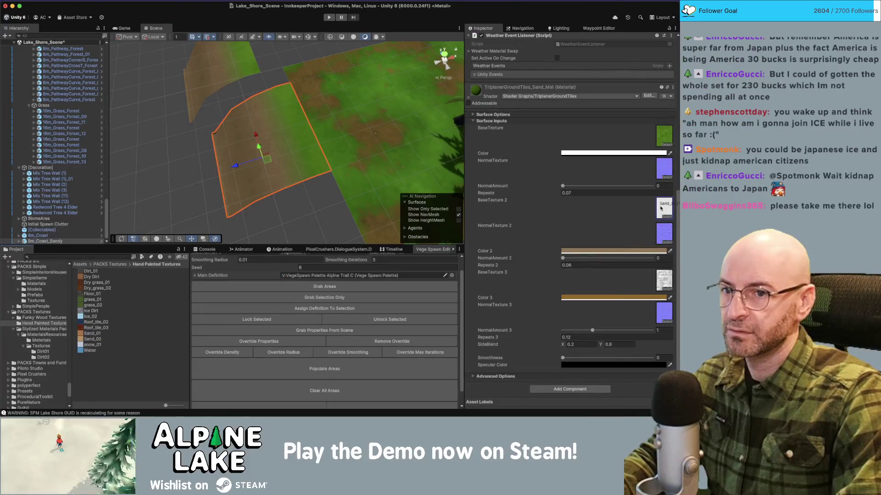
{"action": "left_click", "coordinate": [582, 251]}
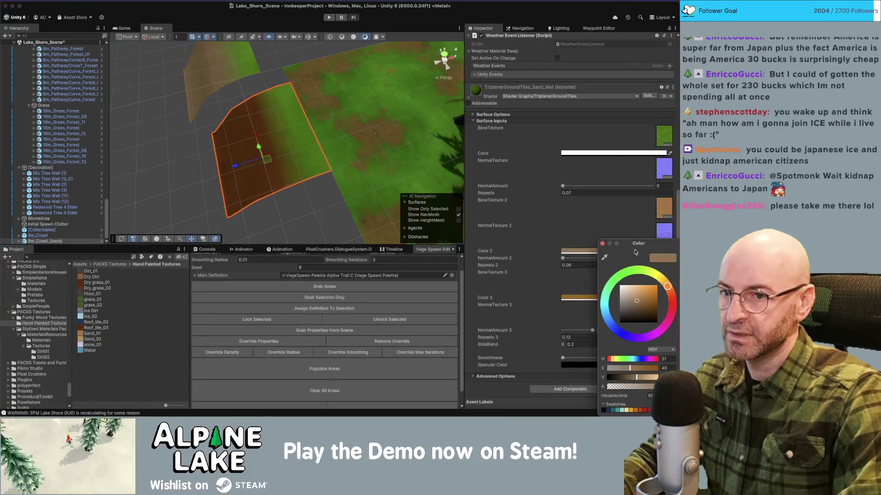
{"action": "left_click", "coordinate": [572, 266]}
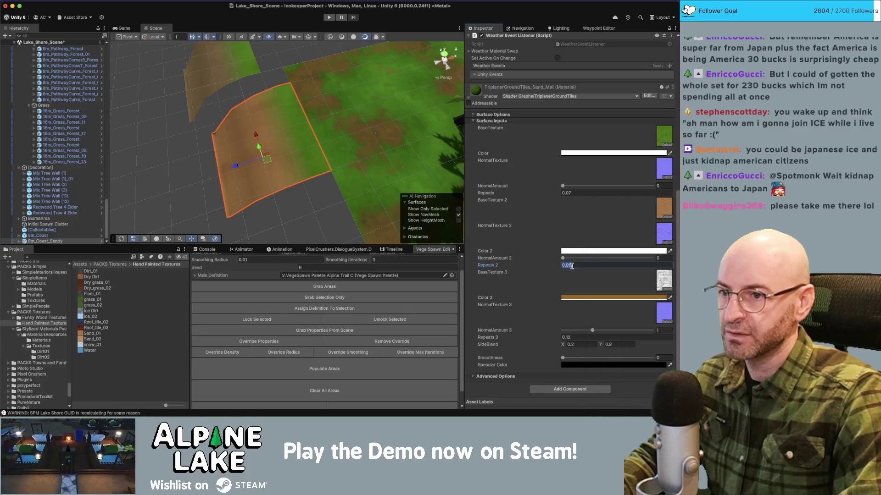
{"action": "scroll", "coordinate": [362, 189], "scroll_direction": "up", "scroll_amount": 10}
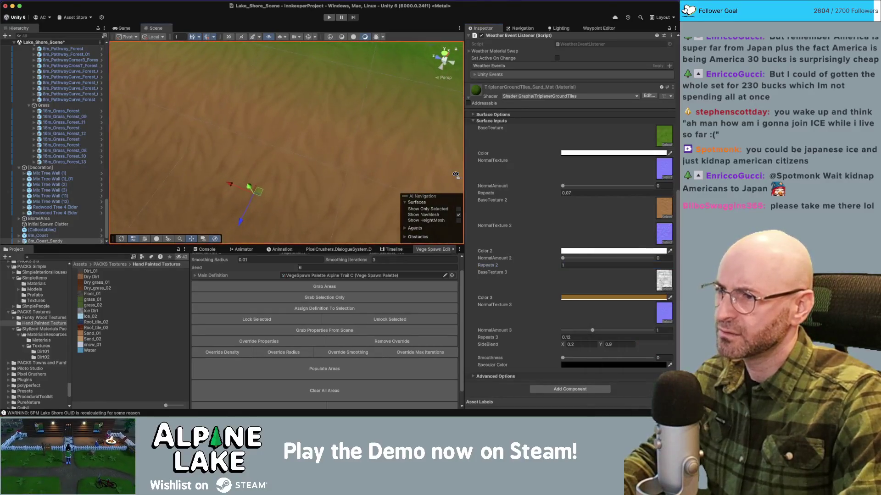
{"action": "scroll", "coordinate": [456, 175], "scroll_direction": "down", "scroll_amount": 5}
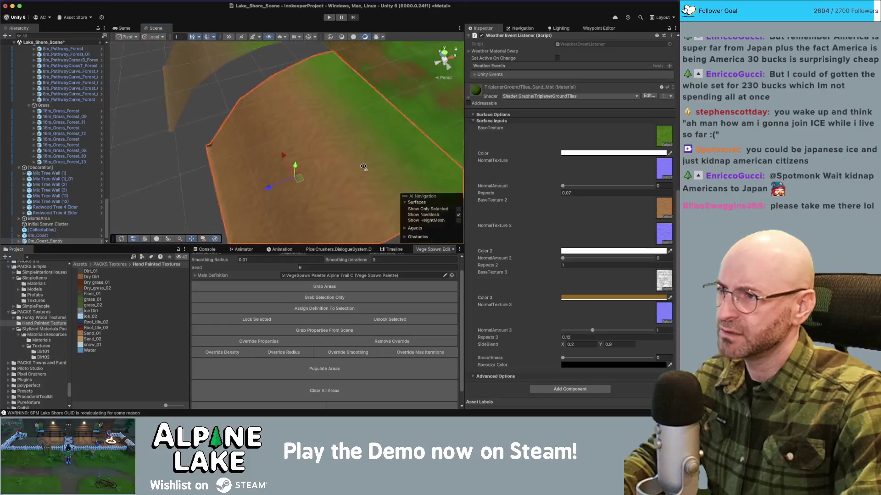
- Delete the old 8m_Coast tile from the scene
{"action": "mouse_move", "coordinate": [456, 174]}
{"action": "left_mouse_down"}
{"action": "mouse_move", "coordinate": [461, 169]}
{"action": "mouse_move", "coordinate": [257, 151]}
{"action": "left_mouse_up"}
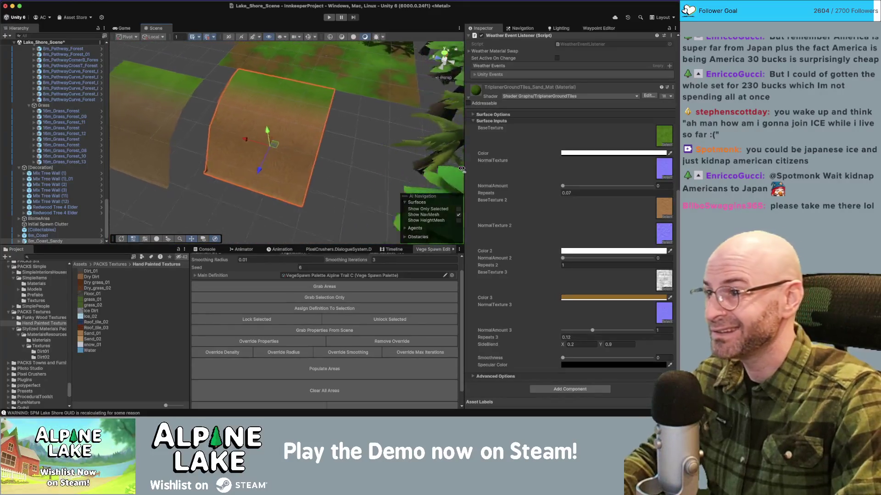
{"action": "left_click", "coordinate": [225, 128]}
{"action": "key", "text": "Delete"}
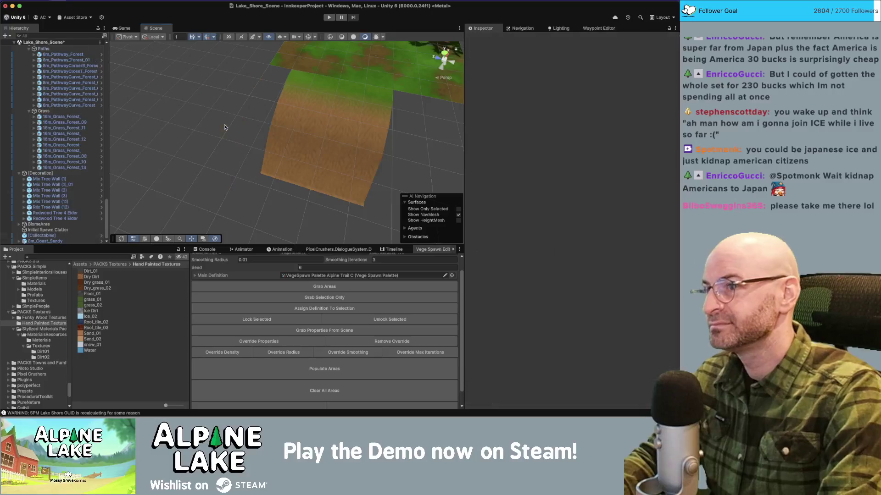
- Adjust the sandy coast tile, then duplicate it and slide the copy left
{"action": "left_click", "coordinate": [306, 141]}
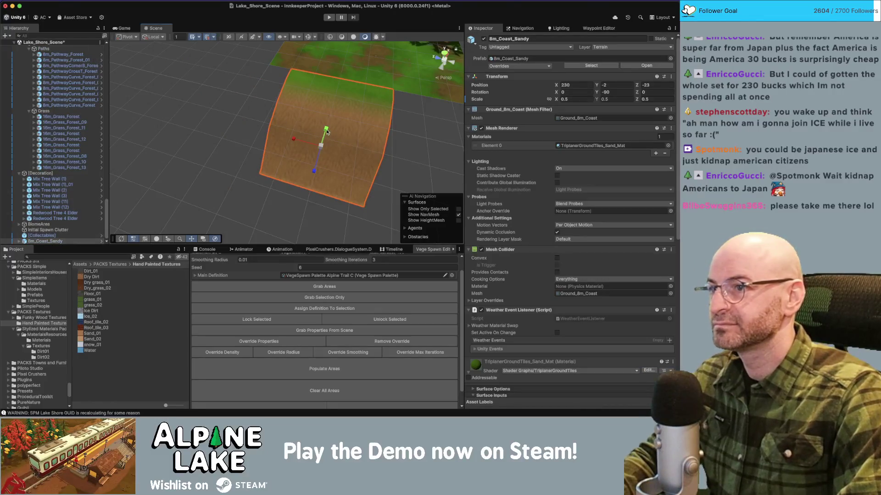
{"action": "left_click_drag", "start_coordinate": [326, 134], "coordinate": [323, 143]}
{"action": "mouse_move", "coordinate": [359, 112]}
{"action": "left_mouse_down"}
{"action": "mouse_move", "coordinate": [332, 124]}
{"action": "mouse_move", "coordinate": [394, 135]}
{"action": "mouse_move", "coordinate": [377, 152]}
{"action": "left_mouse_up"}
{"action": "left_click", "coordinate": [364, 140]}
{"action": "left_click", "coordinate": [323, 132]}
{"action": "key", "text": "f"}
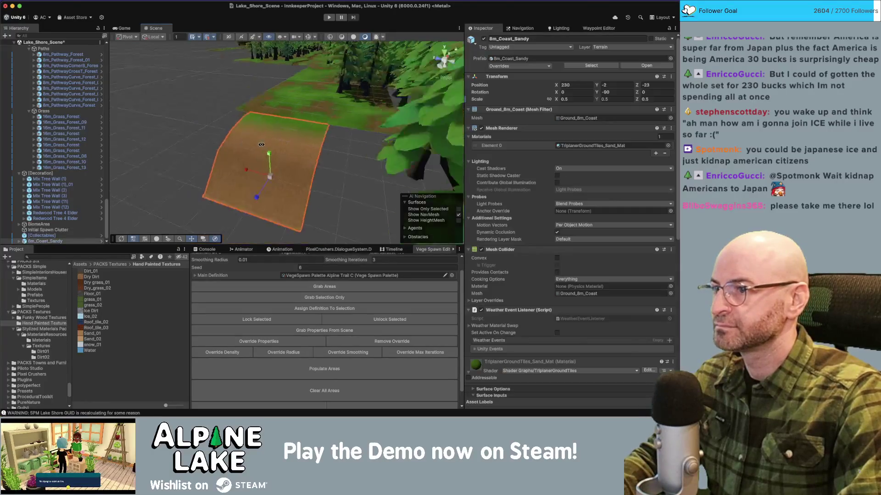
{"action": "left_click_drag", "start_coordinate": [248, 172], "coordinate": [171, 172]}
{"action": "key", "text": "f"}
- Assign TriplanerGroundTiles_Sand_Mat to the 16m_Grass_Forest tile
{"action": "left_click", "coordinate": [321, 115]}
{"action": "key", "text": "f"}
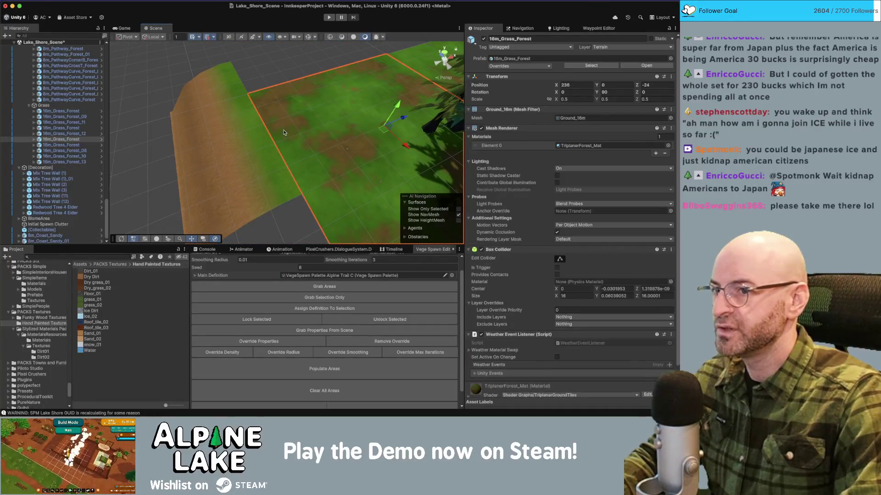
{"action": "left_click", "coordinate": [668, 146]}
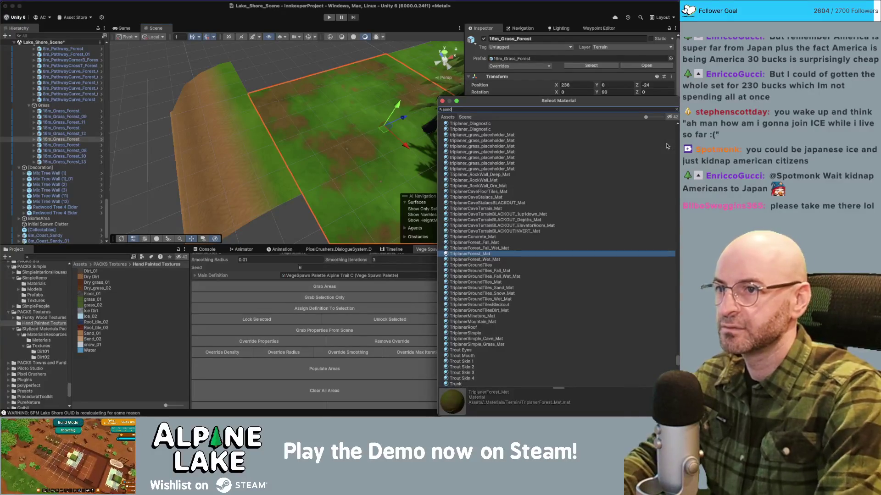
{"action": "type", "text": "sand"}
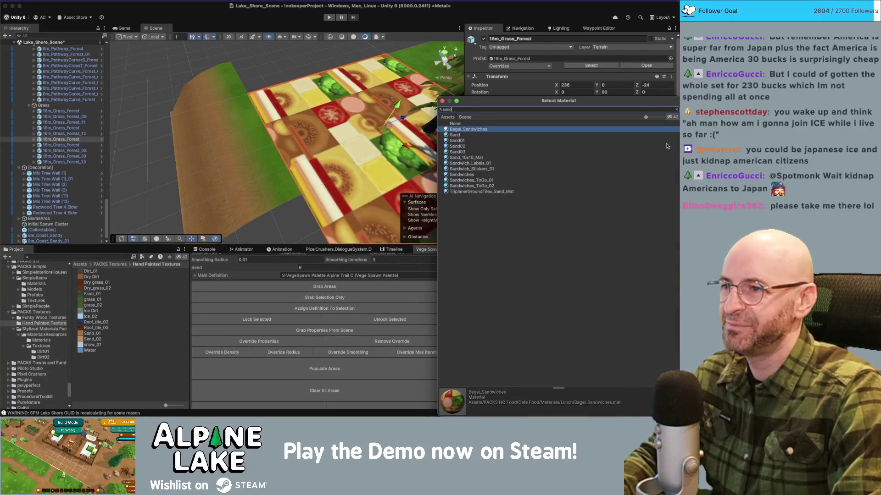
{"action": "key", "text": "Down"}
{"action": "key", "text": "Down"}
{"action": "key", "text": "Down"}
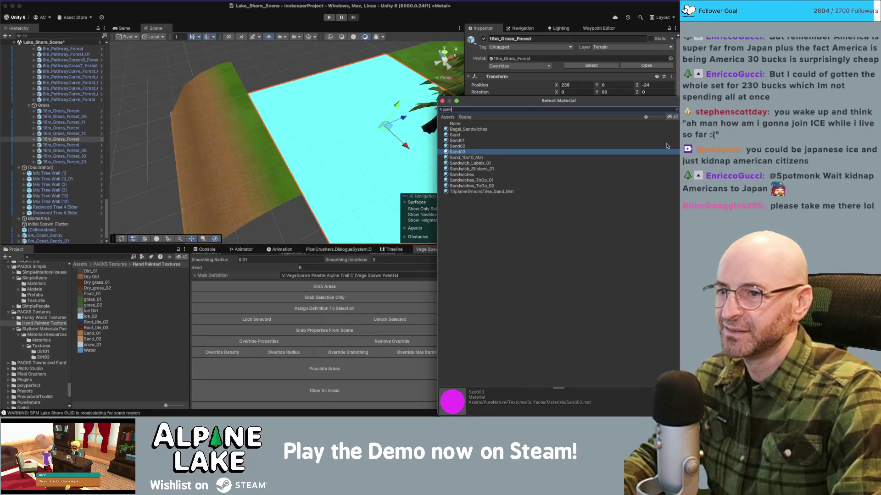
{"action": "key", "text": "Down"}
{"action": "key", "text": "Down"}
{"action": "key", "text": "Down"}
{"action": "key", "text": "Return"}
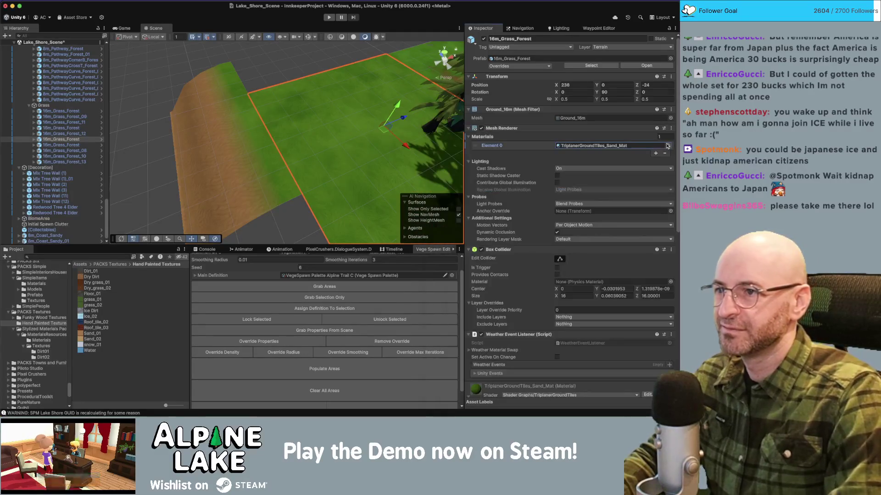
- Make Sand_01 the sand material's base texture with Repeats 1
{"action": "left_click", "coordinate": [633, 146]}
{"action": "scroll", "coordinate": [636, 240], "scroll_direction": "down", "scroll_amount": 10}
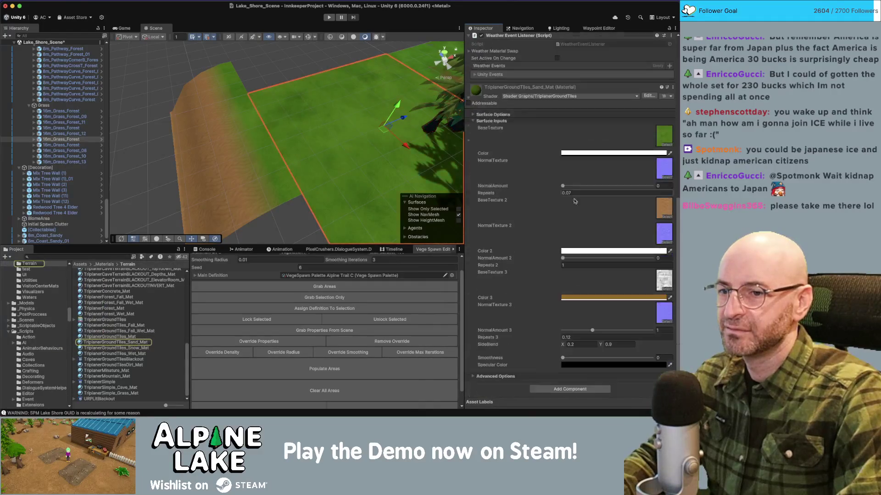
{"action": "left_click", "coordinate": [663, 207]}
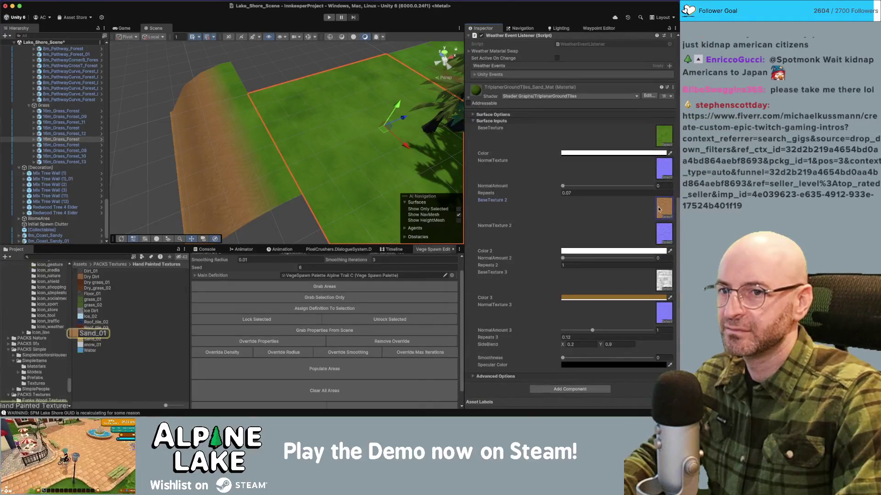
{"action": "left_click_drag", "start_coordinate": [87, 333], "coordinate": [664, 135]}
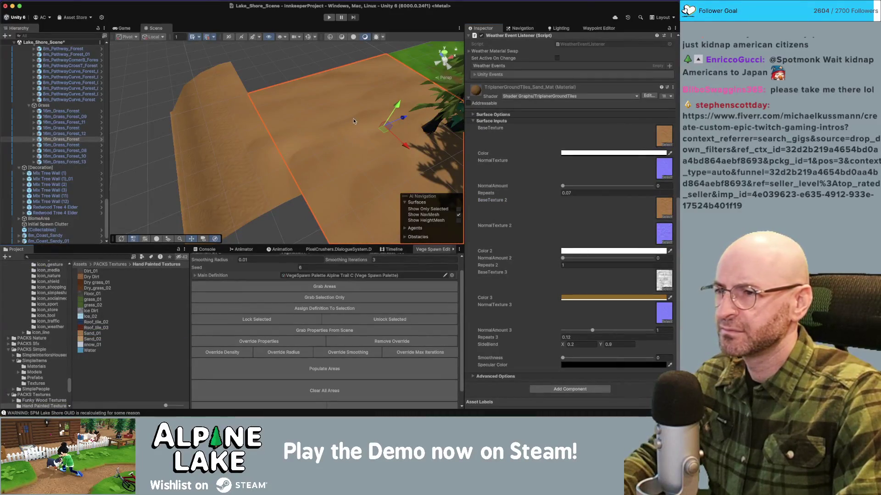
{"action": "left_click", "coordinate": [602, 192]}
{"action": "type", "text": "1"}
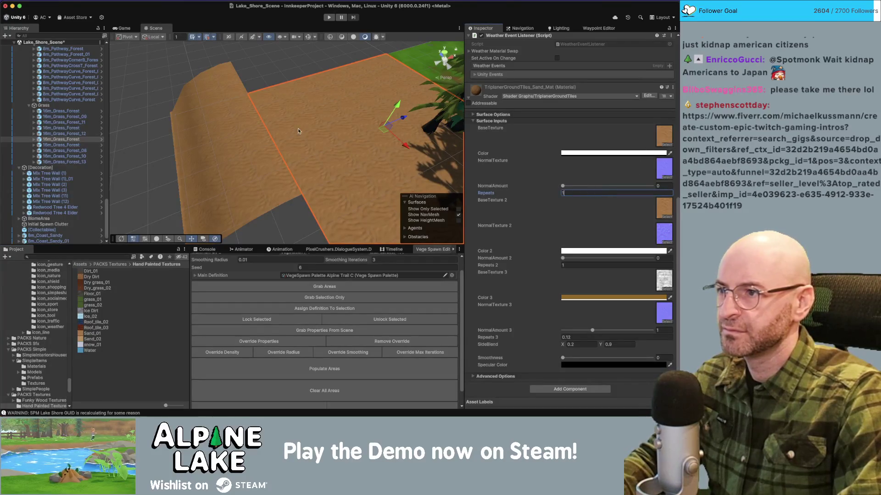
- Duplicate the sand ground tile twice and rearrange the ground and coast tiles along the shore
{"action": "left_click", "coordinate": [138, 69]}
{"action": "mouse_move", "coordinate": [321, 91]}
{"action": "left_mouse_down"}
{"action": "mouse_move", "coordinate": [427, 86]}
{"action": "mouse_move", "coordinate": [330, 99]}
{"action": "mouse_move", "coordinate": [229, 56]}
{"action": "mouse_move", "coordinate": [467, 83]}
{"action": "left_mouse_up"}
{"action": "left_click", "coordinate": [345, 136]}
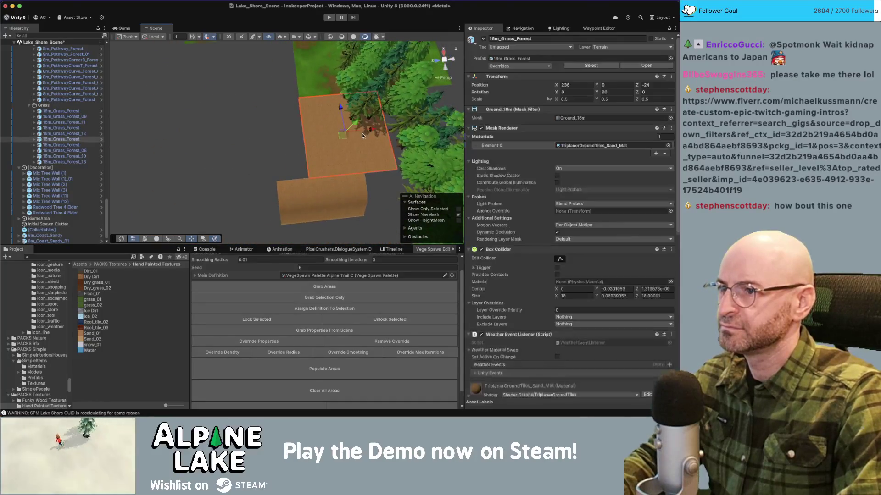
{"action": "key", "text": "super+d"}
{"action": "mouse_move", "coordinate": [345, 136]}
{"action": "left_mouse_down"}
{"action": "mouse_move", "coordinate": [277, 138]}
{"action": "mouse_move", "coordinate": [256, 74]}
{"action": "left_mouse_up"}
{"action": "key", "text": "super+d"}
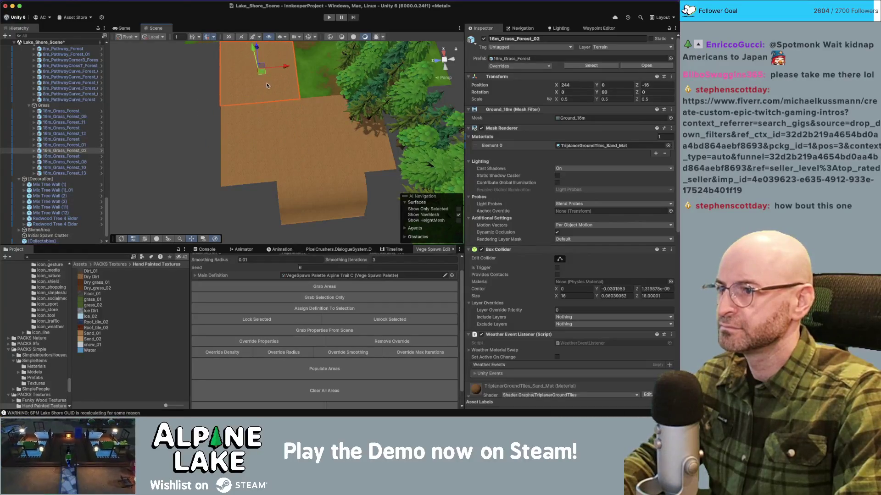
{"action": "left_click", "coordinate": [297, 199]}
{"action": "mouse_move", "coordinate": [270, 204]}
{"action": "left_mouse_down"}
{"action": "mouse_move", "coordinate": [211, 204]}
{"action": "mouse_move", "coordinate": [261, 204]}
{"action": "left_mouse_up"}
{"action": "left_click", "coordinate": [323, 202]}
{"action": "mouse_move", "coordinate": [323, 202]}
{"action": "left_mouse_down"}
{"action": "mouse_move", "coordinate": [257, 202]}
{"action": "mouse_move", "coordinate": [154, 123]}
{"action": "mouse_move", "coordinate": [168, 92]}
{"action": "mouse_move", "coordinate": [210, 65]}
{"action": "mouse_move", "coordinate": [239, 64]}
{"action": "left_mouse_up"}
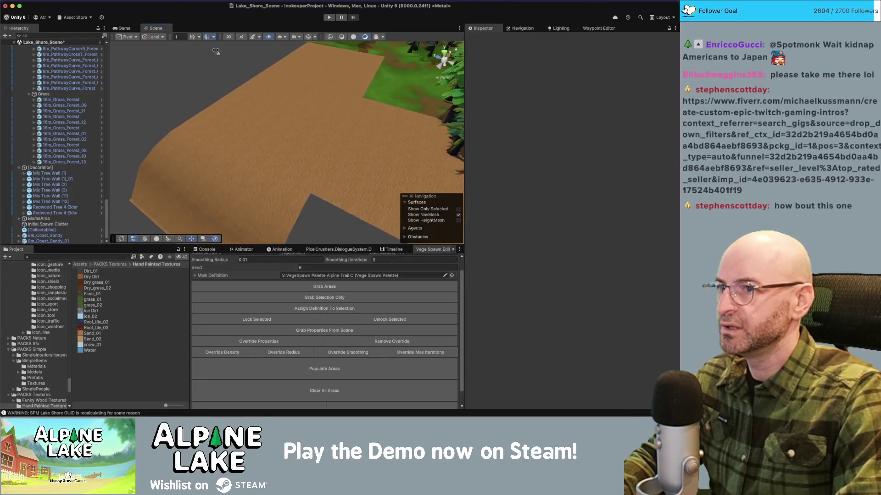
{"action": "left_click", "coordinate": [269, 121]}
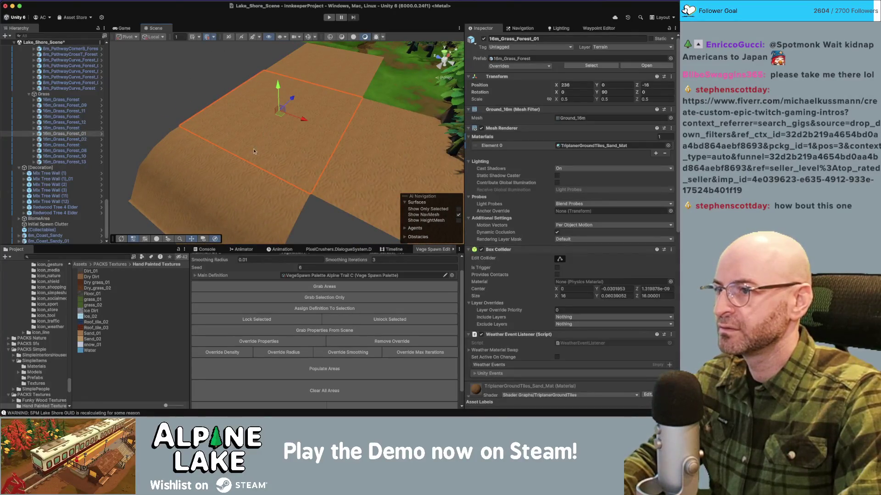
{"action": "scroll", "coordinate": [658, 181], "scroll_direction": "down", "scroll_amount": 10}
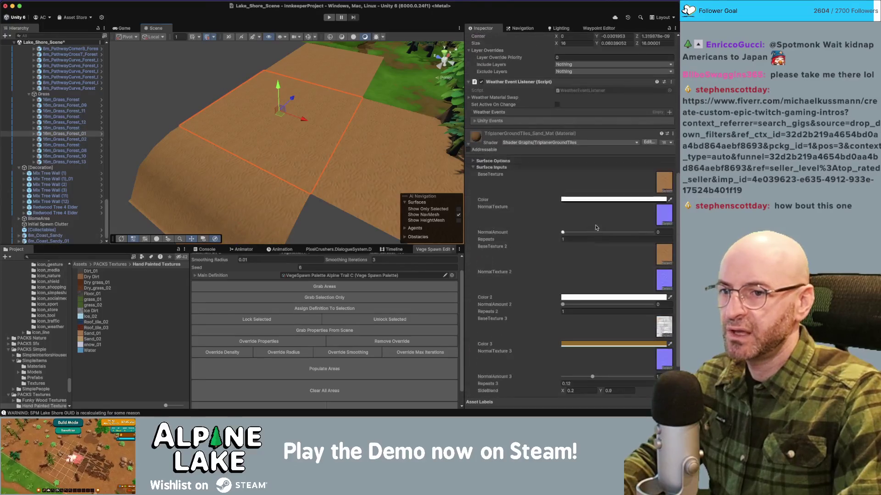
- Set T_dirt02_colorless from the Stylized Materials Pack as the sand material's base texture
{"action": "left_click", "coordinate": [663, 187]}
{"action": "scroll", "coordinate": [50, 371], "scroll_direction": "down", "scroll_amount": 2}
{"action": "scroll", "coordinate": [46, 367], "scroll_direction": "down", "scroll_amount": 3}
{"action": "left_click", "coordinate": [41, 367]}
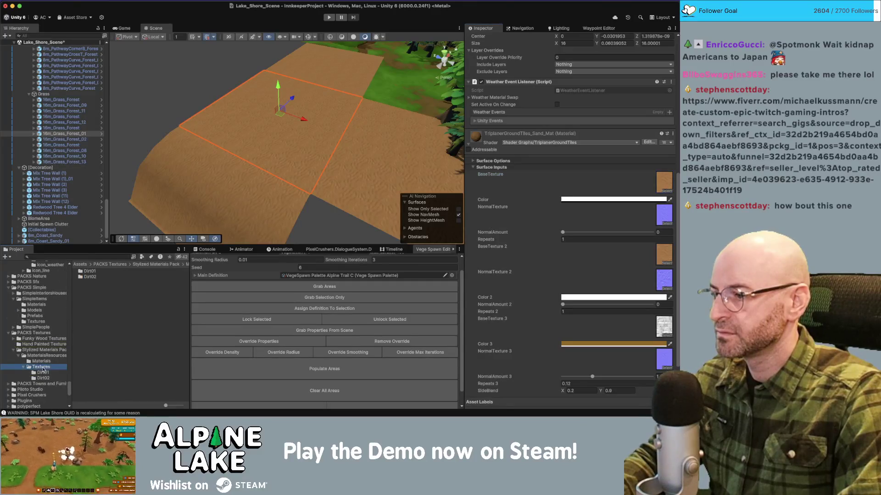
{"action": "left_click", "coordinate": [43, 373]}
{"action": "left_click", "coordinate": [44, 378]}
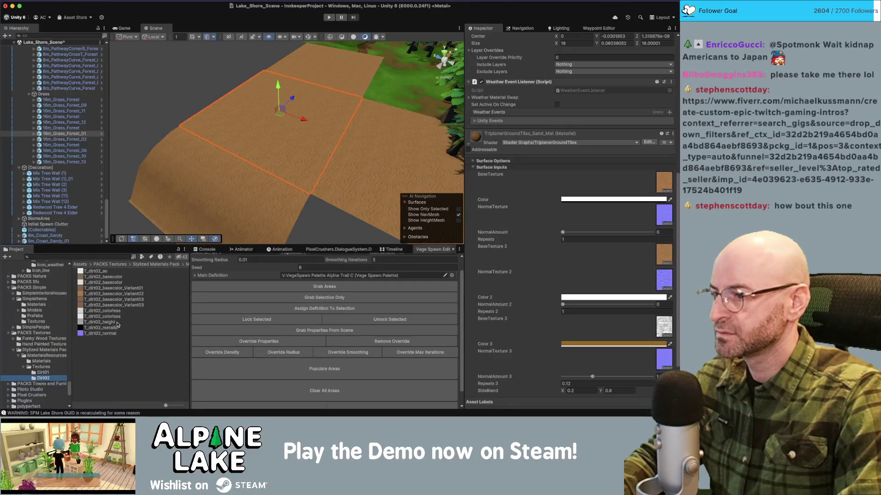
{"action": "mouse_move", "coordinate": [114, 314]}
{"action": "left_mouse_down"}
{"action": "mouse_move", "coordinate": [321, 287]}
{"action": "mouse_move", "coordinate": [664, 182]}
{"action": "left_mouse_up"}
- Tint the sand material a tan-brown colour
{"action": "left_click", "coordinate": [617, 199]}
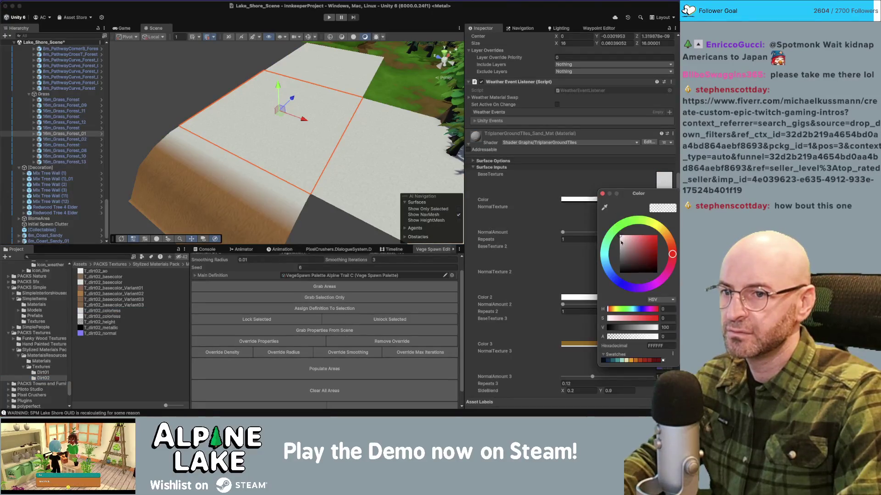
{"action": "left_click", "coordinate": [664, 237]}
{"action": "left_click_drag", "start_coordinate": [635, 250], "coordinate": [665, 241]}
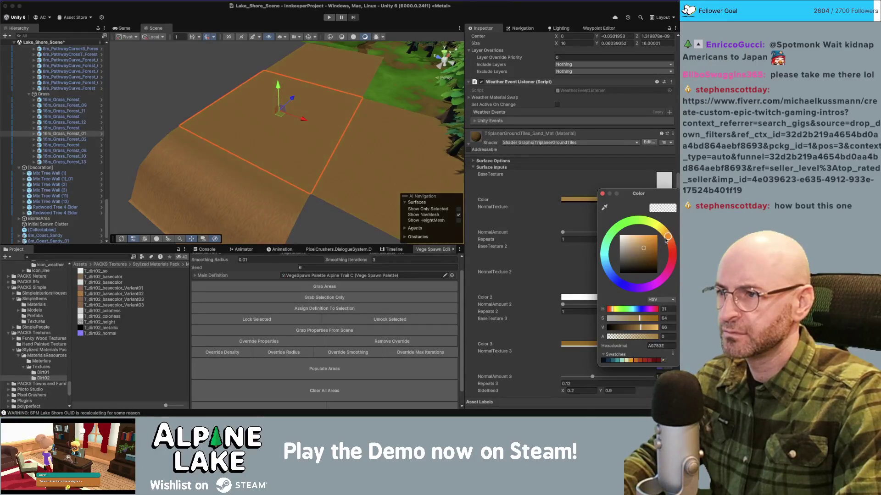
{"action": "left_click", "coordinate": [275, 138]}
- Raise the material's NormalAmount to 1.42 and inspect the sandy shore
{"action": "left_click_drag", "start_coordinate": [275, 138], "coordinate": [228, 101]}
{"action": "left_click", "coordinate": [312, 125]}
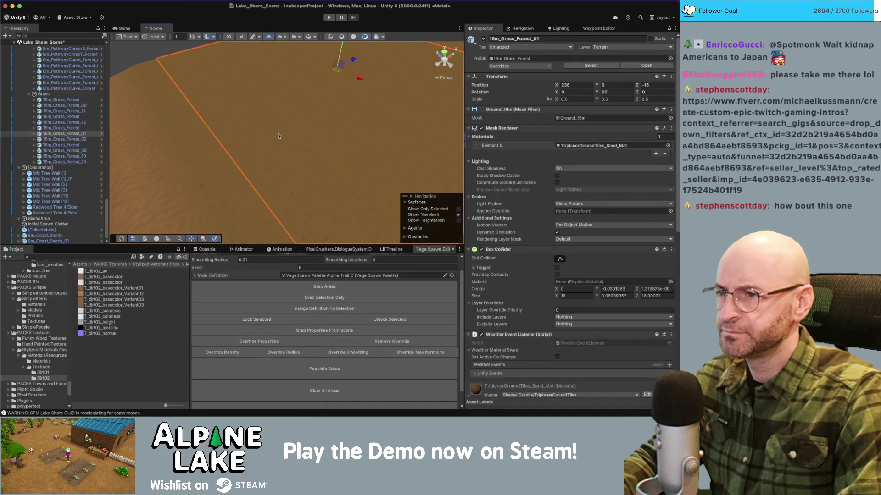
{"action": "left_click", "coordinate": [147, 148]}
{"action": "left_click_drag", "start_coordinate": [147, 148], "coordinate": [287, 150]}
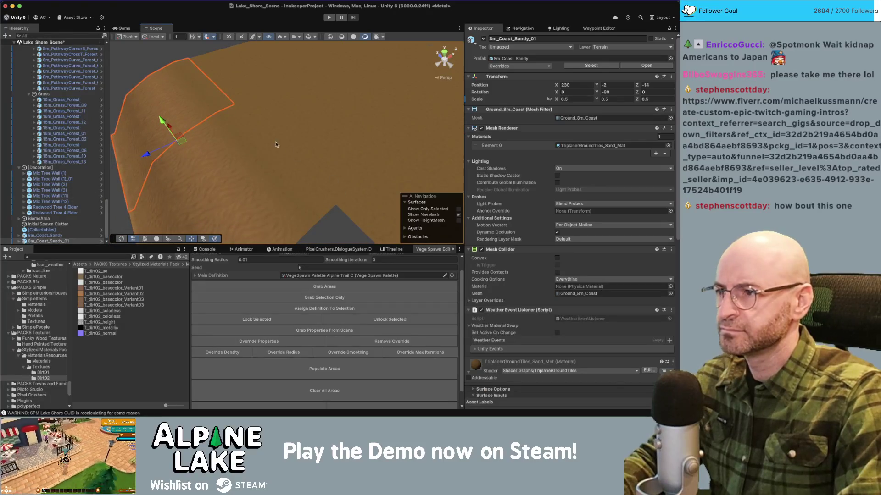
{"action": "scroll", "coordinate": [535, 236], "scroll_direction": "down", "scroll_amount": 10}
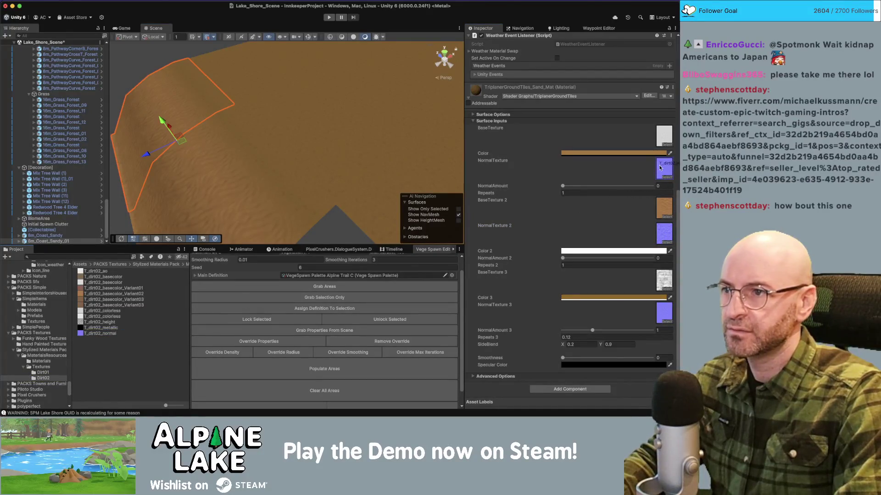
{"action": "left_click_drag", "start_coordinate": [564, 187], "coordinate": [575, 188]}
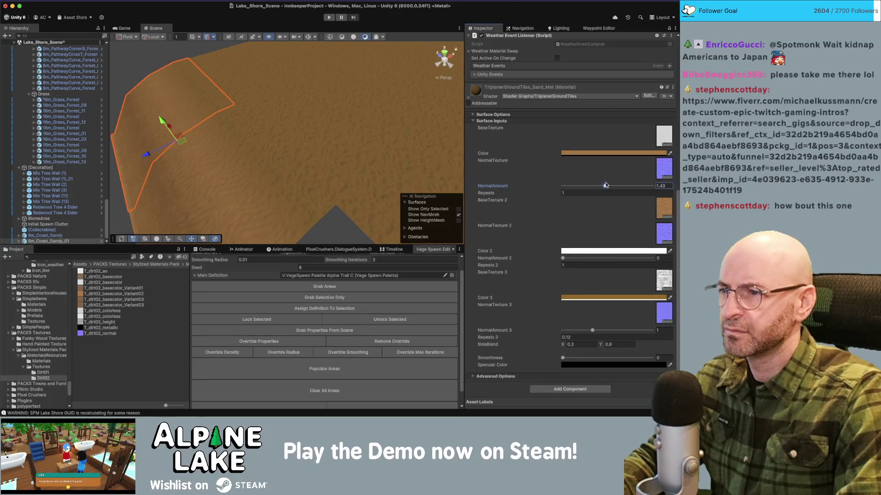
{"action": "mouse_move", "coordinate": [395, 159]}
{"action": "left_mouse_down"}
{"action": "mouse_move", "coordinate": [289, 137]}
{"action": "mouse_move", "coordinate": [324, 137]}
{"action": "left_mouse_up"}
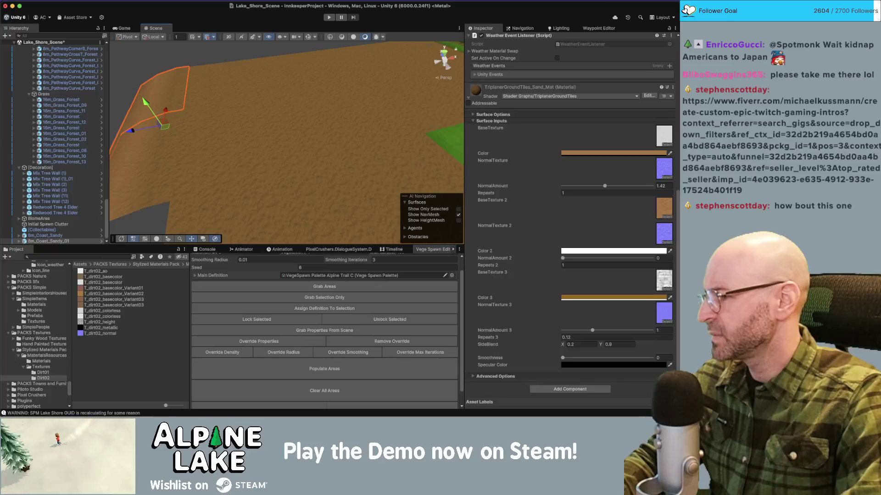
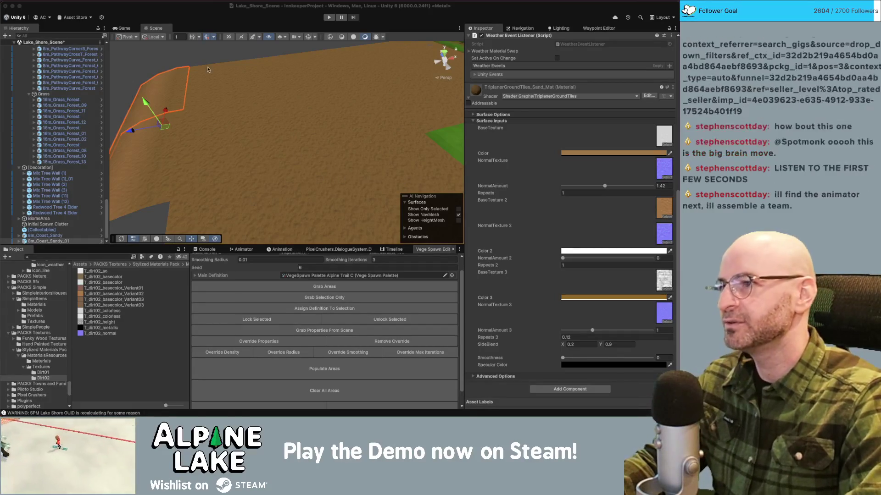
- Give the sand tile the Sand_01 base texture with a white tint and normal strength 1
{"action": "left_click", "coordinate": [272, 107]}
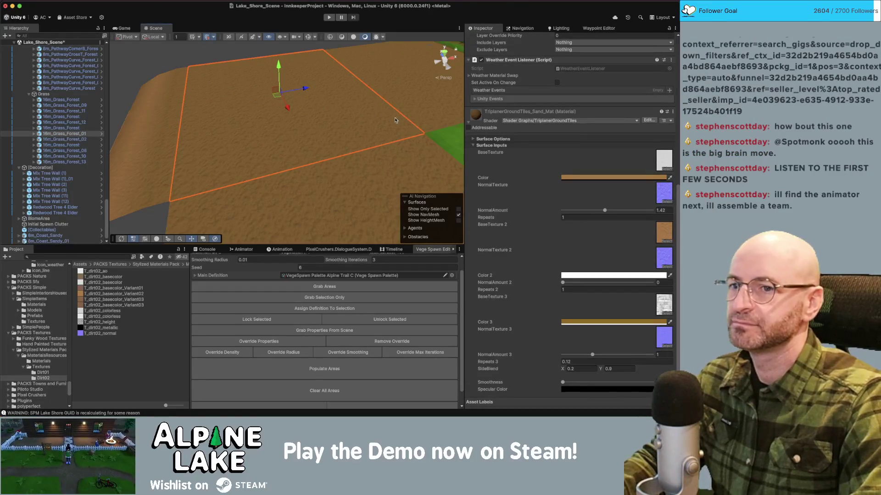
{"action": "left_click", "coordinate": [661, 226]}
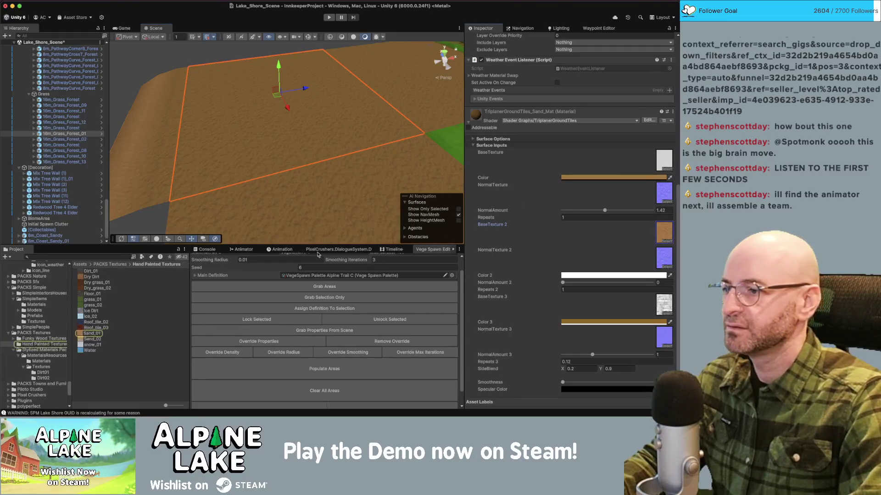
{"action": "mouse_move", "coordinate": [94, 335]}
{"action": "left_mouse_down"}
{"action": "mouse_move", "coordinate": [615, 198]}
{"action": "mouse_move", "coordinate": [658, 168]}
{"action": "left_mouse_up"}
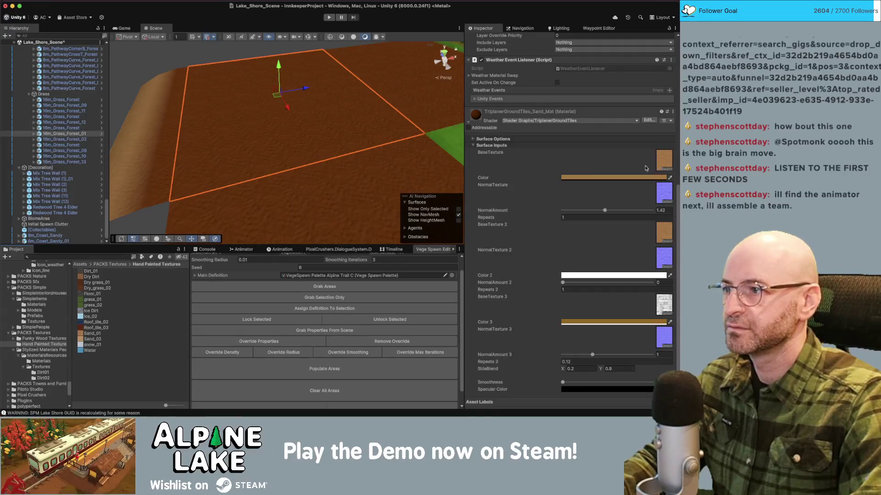
{"action": "left_click", "coordinate": [619, 178]}
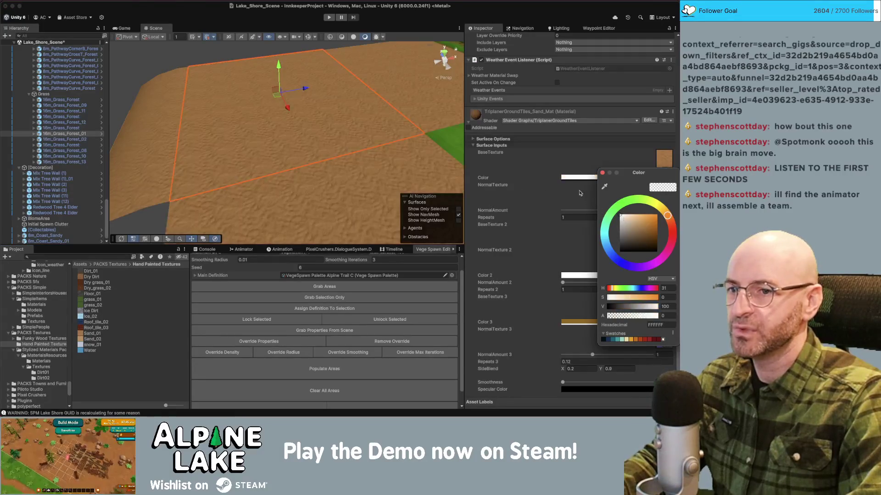
{"action": "left_click", "coordinate": [579, 217]}
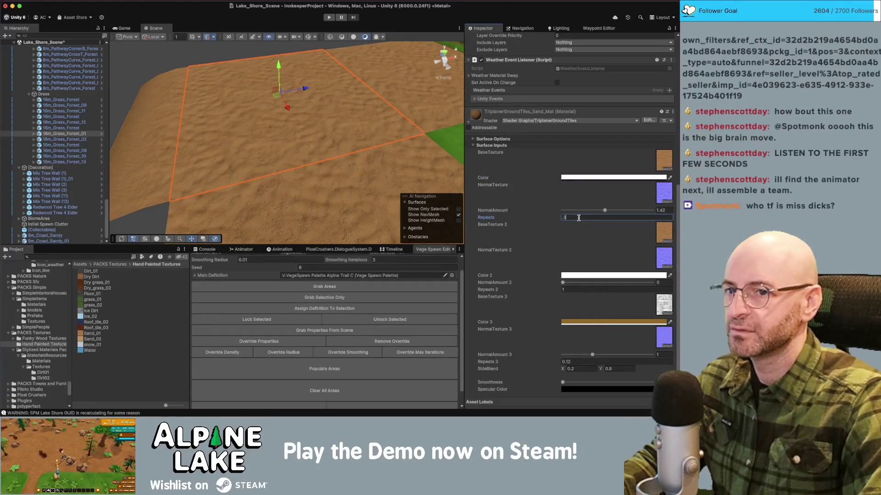
{"action": "left_click", "coordinate": [661, 210]}
{"action": "type", "text": "1"}
{"action": "key", "text": "Return"}
{"action": "mouse_move", "coordinate": [247, 198]}
{"action": "left_mouse_down"}
{"action": "mouse_move", "coordinate": [207, 214]}
{"action": "mouse_move", "coordinate": [206, 205]}
{"action": "mouse_move", "coordinate": [238, 196]}
{"action": "left_mouse_up"}
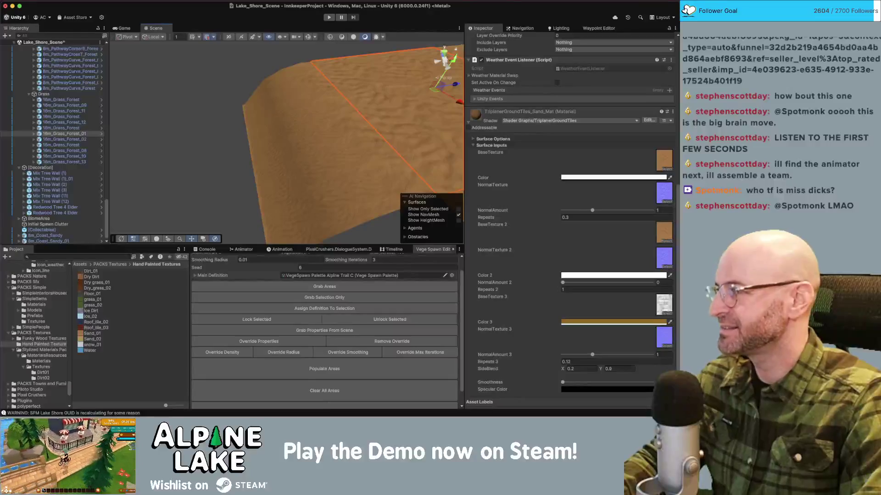
- Set the second layer's Repeats to 0.3 and NormalAmount 2 to 1
{"action": "left_click", "coordinate": [575, 289]}
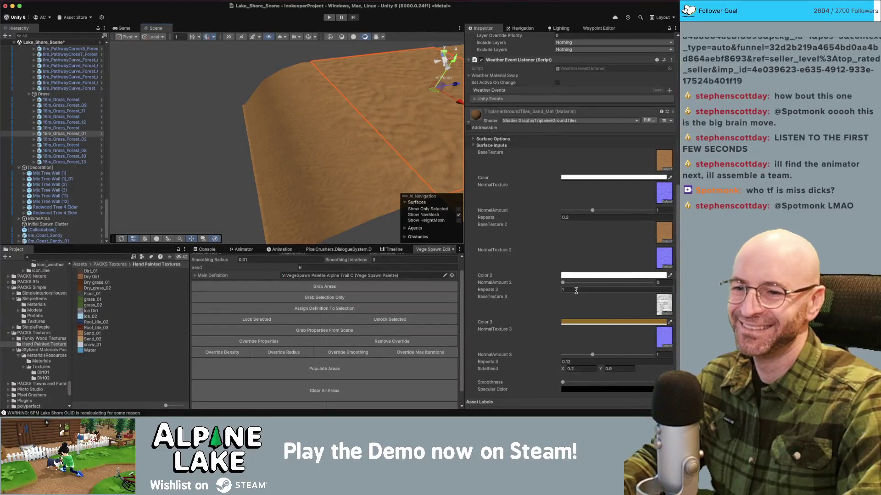
{"action": "type", "text": ".3"}
{"action": "key", "text": "Return"}
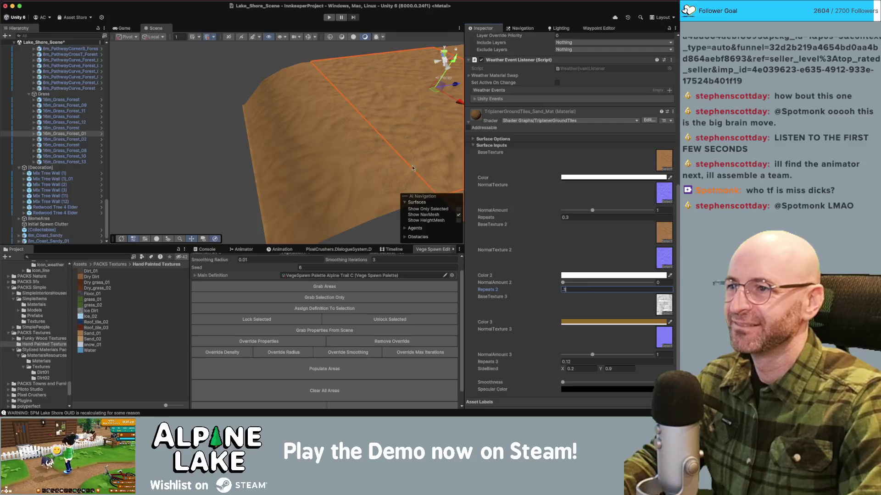
{"action": "left_click", "coordinate": [666, 202]}
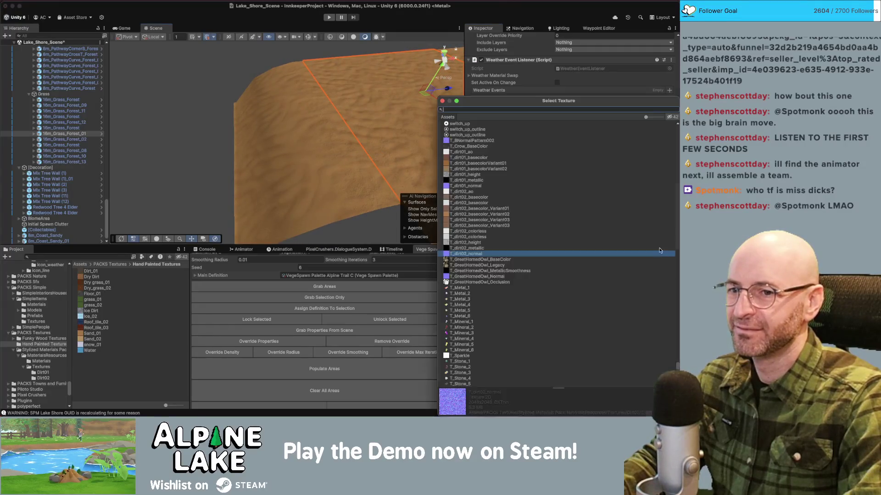
{"action": "left_click", "coordinate": [442, 101]}
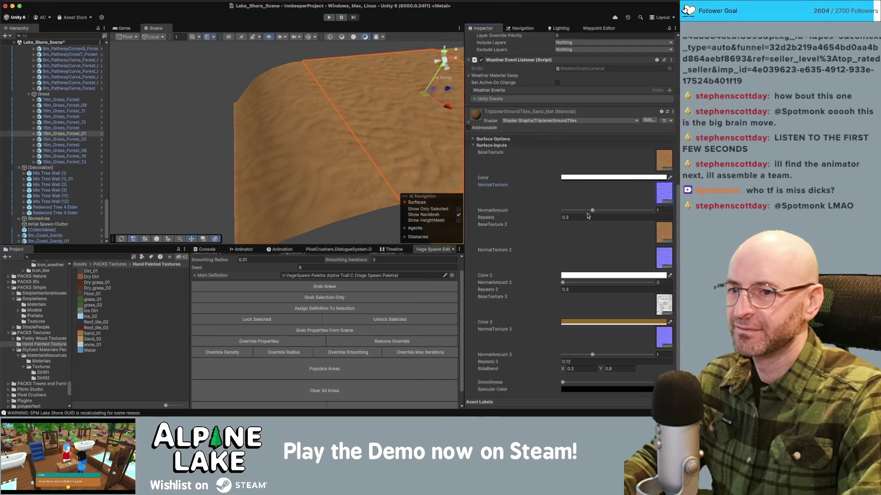
{"action": "left_click", "coordinate": [659, 282]}
{"action": "type", "text": "1"}
{"action": "mouse_move", "coordinate": [286, 86]}
{"action": "left_mouse_down"}
{"action": "mouse_move", "coordinate": [315, 87]}
{"action": "mouse_move", "coordinate": [305, 91]}
{"action": "mouse_move", "coordinate": [308, 76]}
{"action": "mouse_move", "coordinate": [334, 97]}
{"action": "mouse_move", "coordinate": [296, 107]}
{"action": "mouse_move", "coordinate": [391, 103]}
{"action": "mouse_move", "coordinate": [320, 129]}
{"action": "mouse_move", "coordinate": [241, 136]}
{"action": "left_mouse_up"}
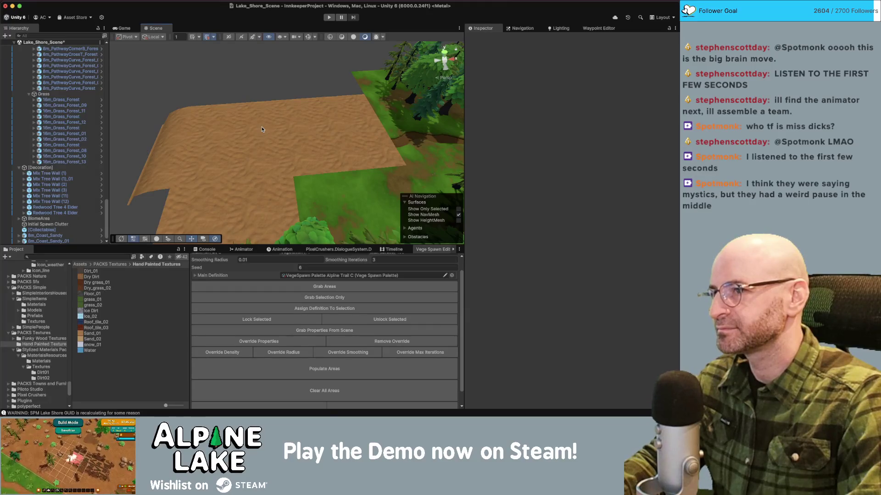
{"action": "mouse_move", "coordinate": [257, 84]}
{"action": "left_mouse_down"}
{"action": "mouse_move", "coordinate": [315, 95]}
{"action": "mouse_move", "coordinate": [229, 98]}
{"action": "left_mouse_up"}
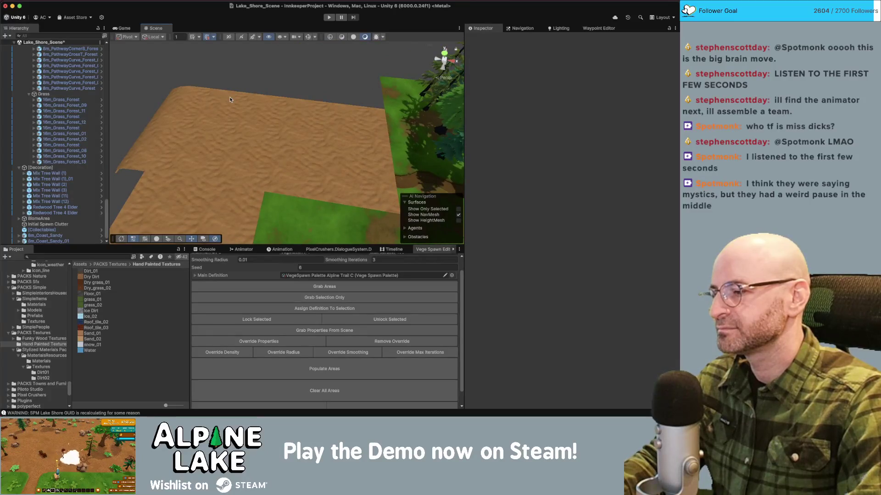
{"action": "left_click_drag", "start_coordinate": [282, 102], "coordinate": [303, 114]}
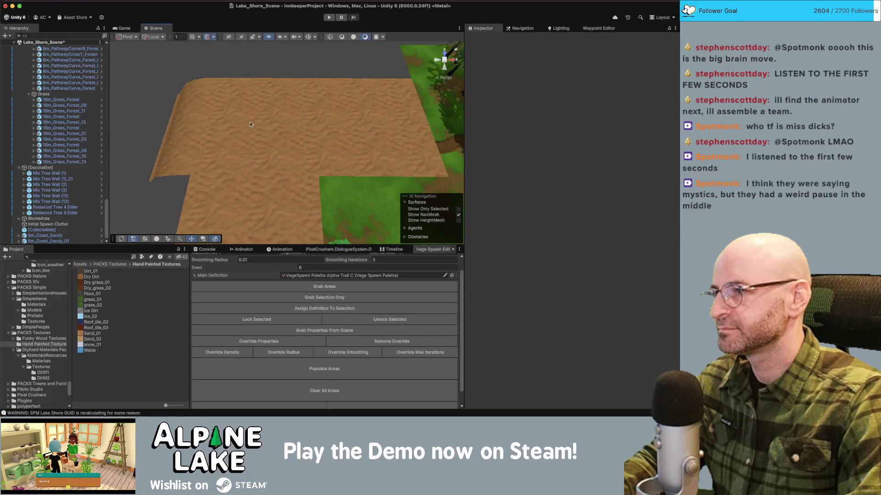
{"action": "left_click", "coordinate": [196, 121]}
- Set the 8m_Coast_Sandy_01 tile's Z scale to 2
{"action": "left_click", "coordinate": [195, 121]}
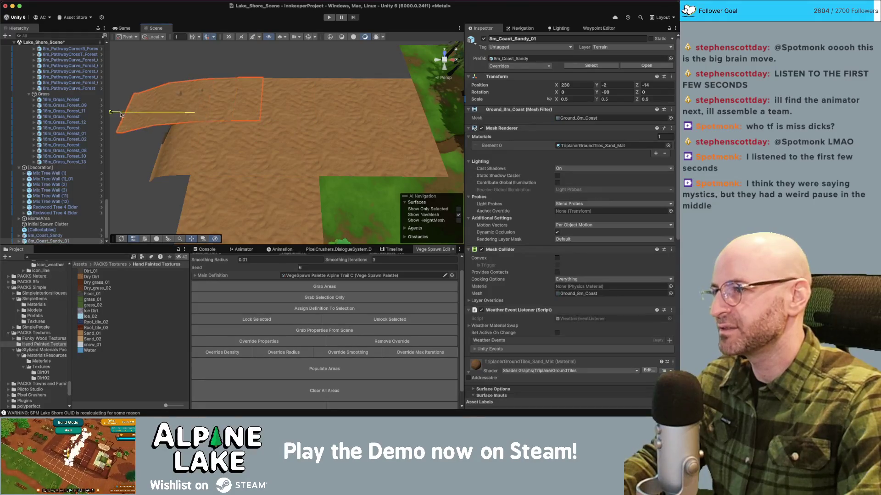
{"action": "key", "text": "f"}
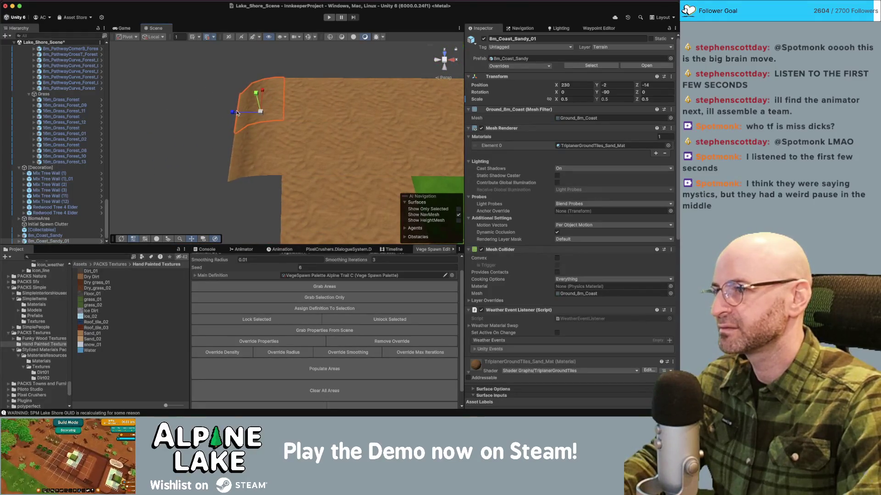
{"action": "key", "text": "ctrl+z"}
{"action": "left_click", "coordinate": [656, 99]}
{"action": "type", "text": "3"}
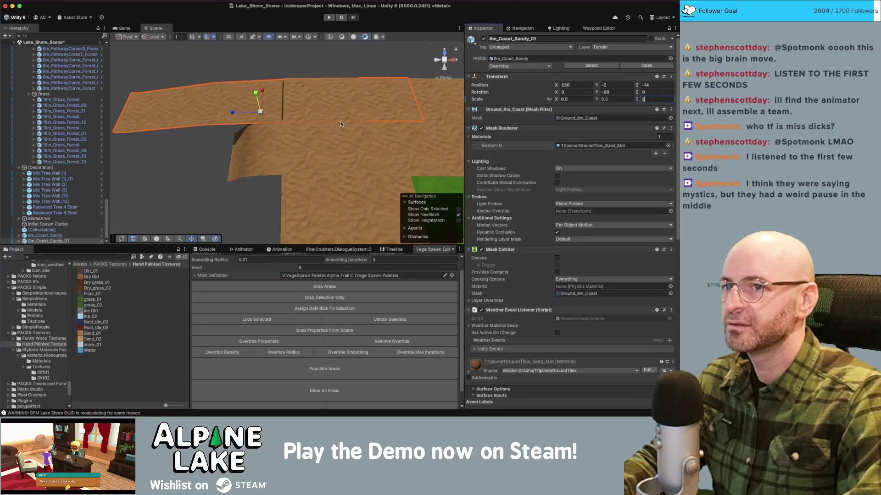
{"action": "type", "text": "2"}
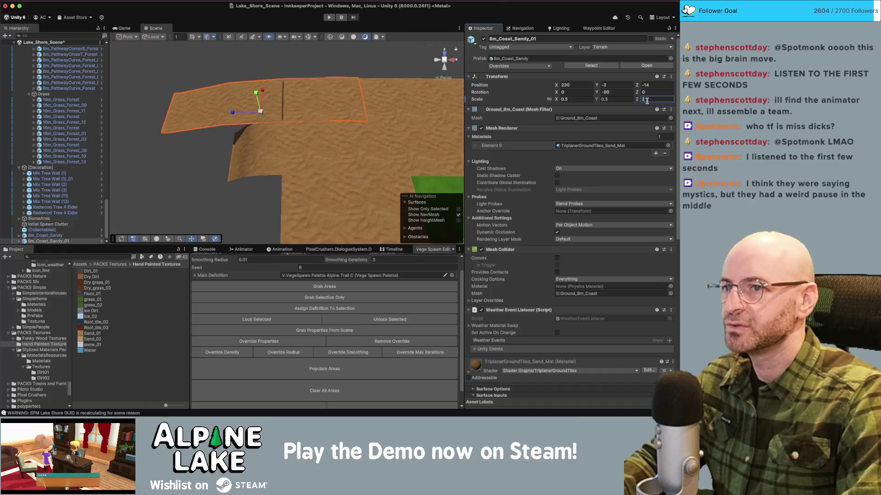
{"action": "type", "text": "1"}
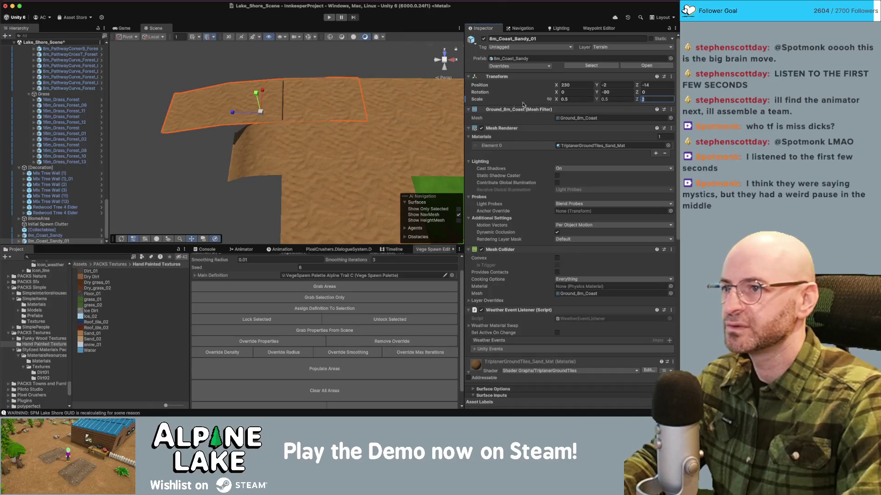
{"action": "key", "text": "Return"}
{"action": "left_click_drag", "start_coordinate": [245, 113], "coordinate": [238, 124]}
{"action": "left_click", "coordinate": [257, 138]}
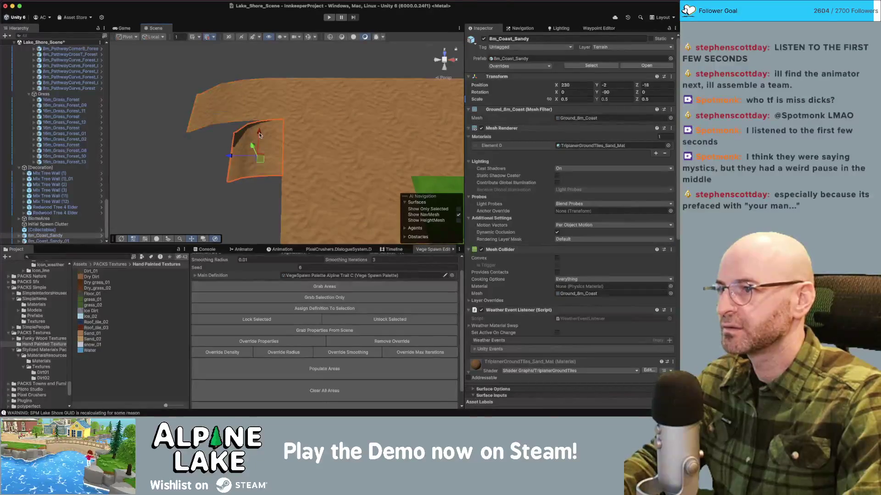
{"action": "left_click", "coordinate": [244, 101]}
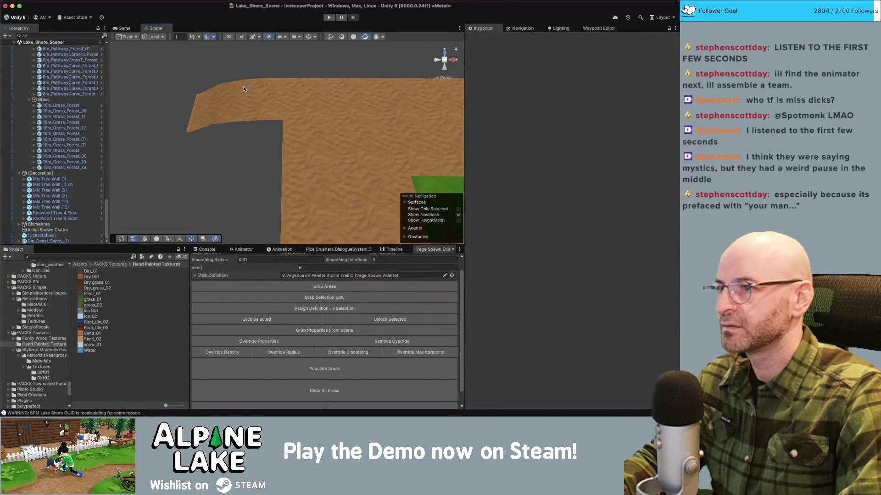
{"action": "left_click", "coordinate": [665, 99]}
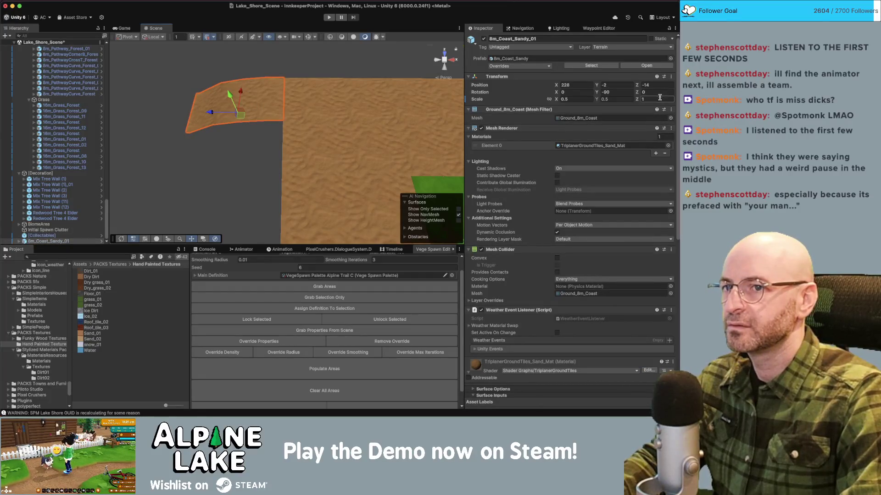
{"action": "type", "text": "2"}
- Move the coast tile to X 224, Z −20
{"action": "mouse_move", "coordinate": [217, 119]}
{"action": "left_mouse_down"}
{"action": "mouse_move", "coordinate": [170, 116]}
{"action": "mouse_move", "coordinate": [387, 127]}
{"action": "mouse_move", "coordinate": [197, 166]}
{"action": "left_mouse_up"}
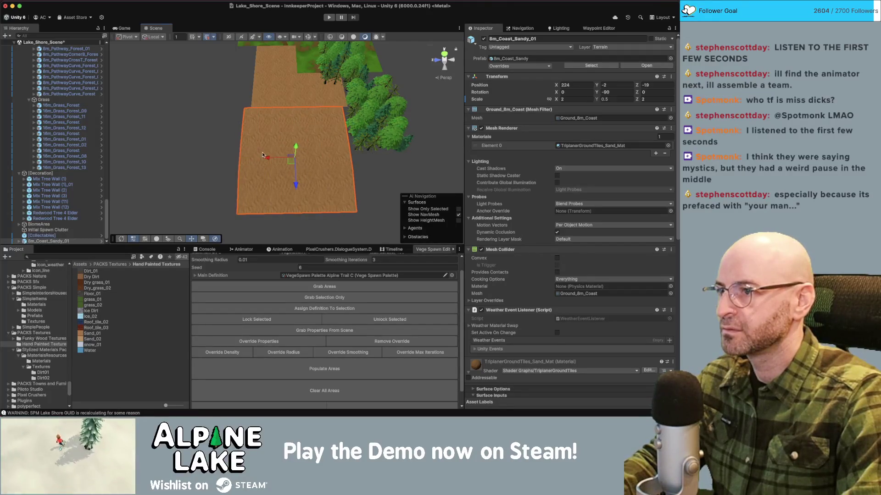
{"action": "mouse_move", "coordinate": [269, 159]}
{"action": "left_mouse_down"}
{"action": "mouse_move", "coordinate": [145, 137]}
{"action": "mouse_move", "coordinate": [220, 119]}
{"action": "left_mouse_up"}
{"action": "scroll", "coordinate": [307, 103], "scroll_direction": "up", "scroll_amount": 5}
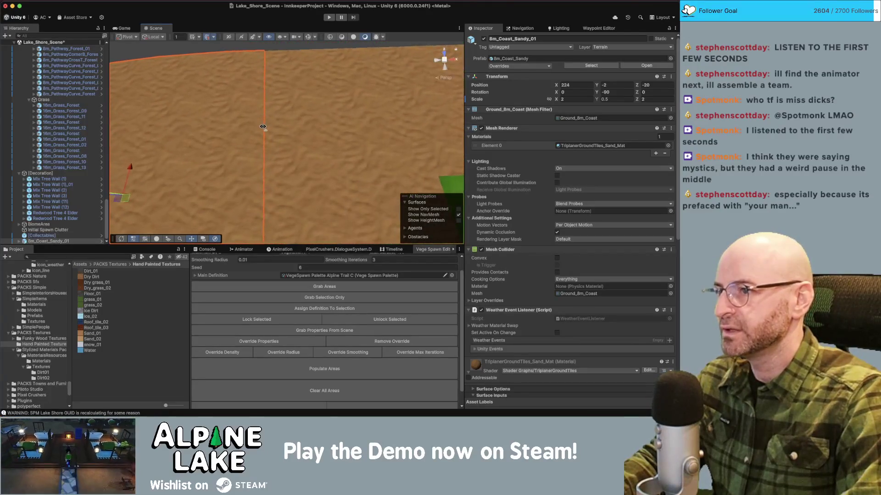
- Select three forest grass ground tiles, starting with 16m_Grass_Forest_01, from a top-down view
{"action": "left_click", "coordinate": [306, 103]}
{"action": "scroll", "coordinate": [317, 112], "scroll_direction": "down", "scroll_amount": 5}
{"action": "left_click_drag", "start_coordinate": [318, 112], "coordinate": [366, 94]}
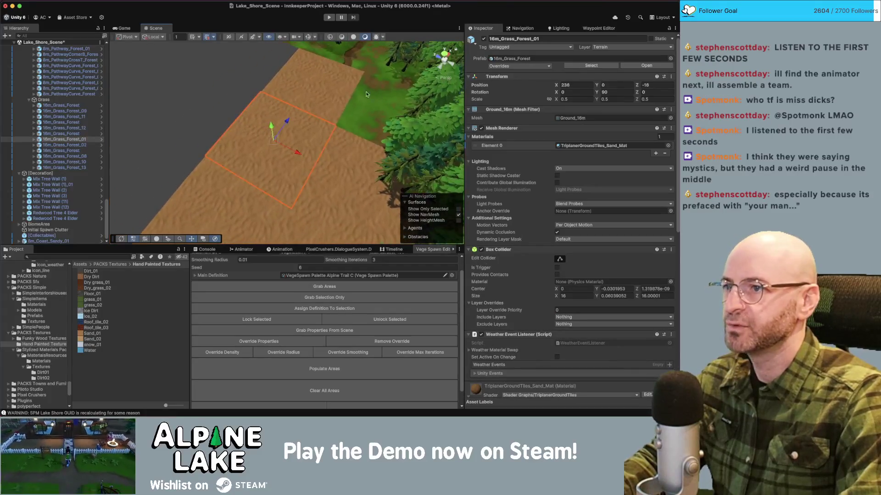
{"action": "left_click", "coordinate": [366, 94], "text": "shift"}
{"action": "left_click", "coordinate": [316, 74], "text": "shift"}
- Locate TerrainForestFloor_basecolor through a grass tile's TriplanerForest_Mat, then reselect the sand tile
{"action": "right_click", "coordinate": [497, 146]}
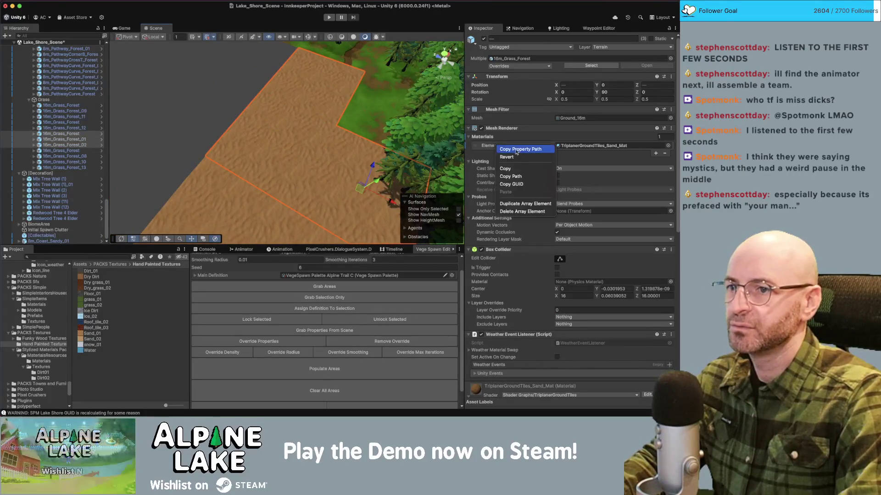
{"action": "left_click", "coordinate": [184, 92]}
{"action": "left_click_drag", "start_coordinate": [184, 92], "coordinate": [211, 110]}
{"action": "left_click", "coordinate": [220, 138]}
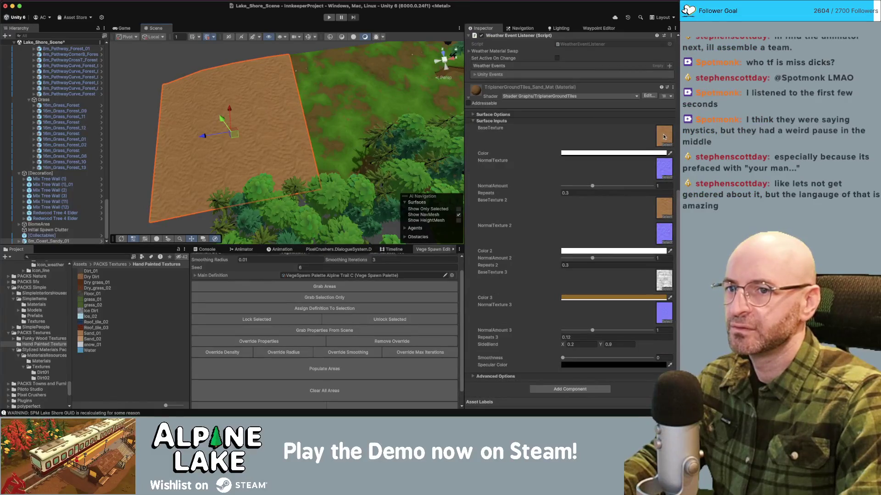
{"action": "scroll", "coordinate": [309, 209], "scroll_direction": "up", "scroll_amount": 3}
{"action": "left_click", "coordinate": [339, 73]}
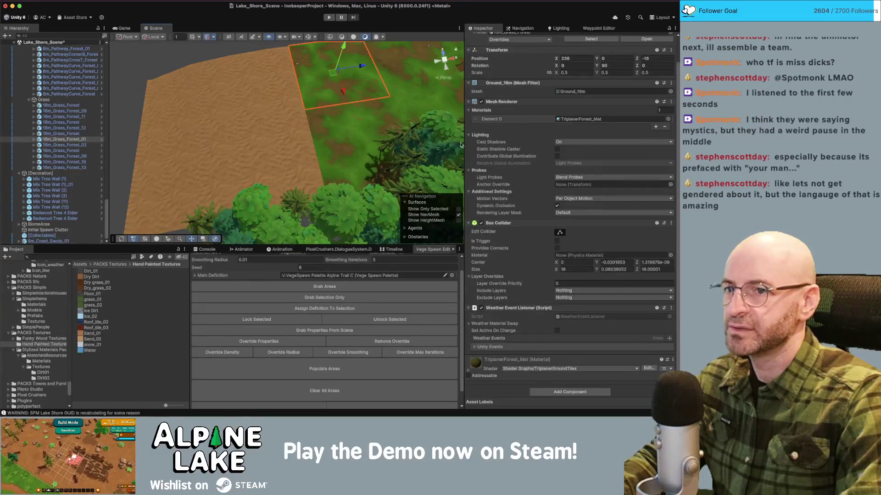
{"action": "scroll", "coordinate": [585, 205], "scroll_direction": "down", "scroll_amount": 1}
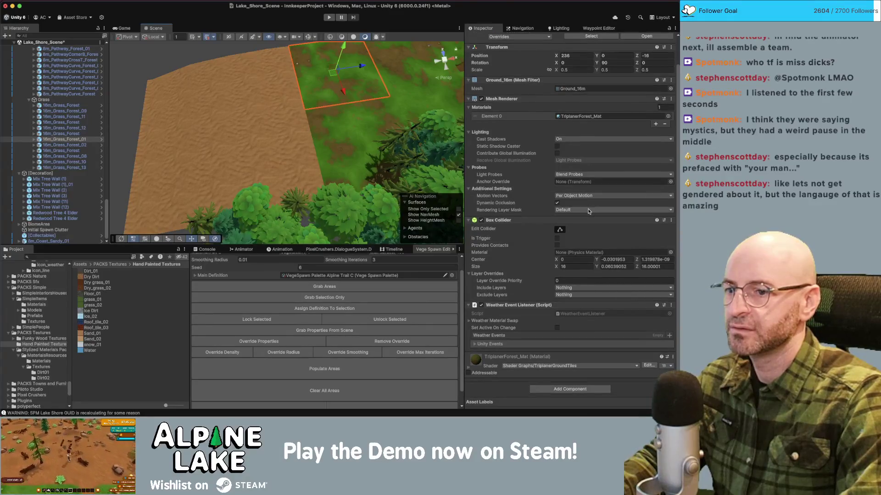
{"action": "scroll", "coordinate": [596, 307], "scroll_direction": "down", "scroll_amount": 10}
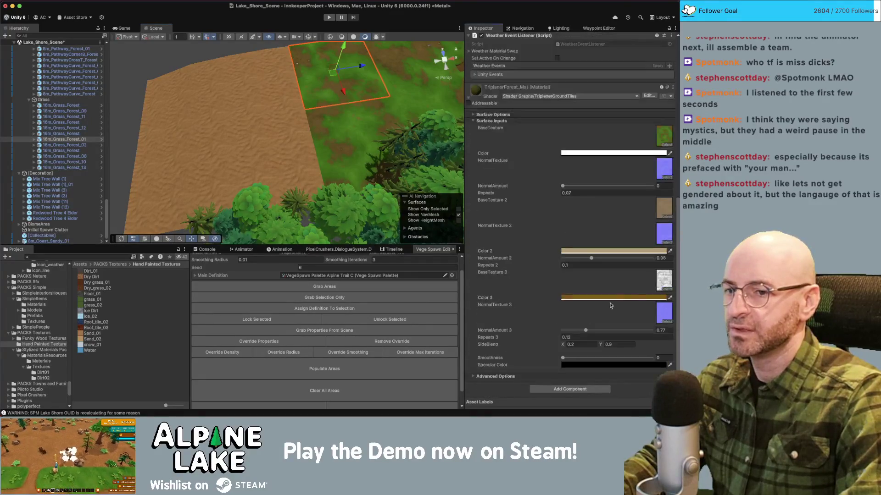
{"action": "left_click", "coordinate": [667, 145]}
{"action": "left_click", "coordinate": [228, 107]}
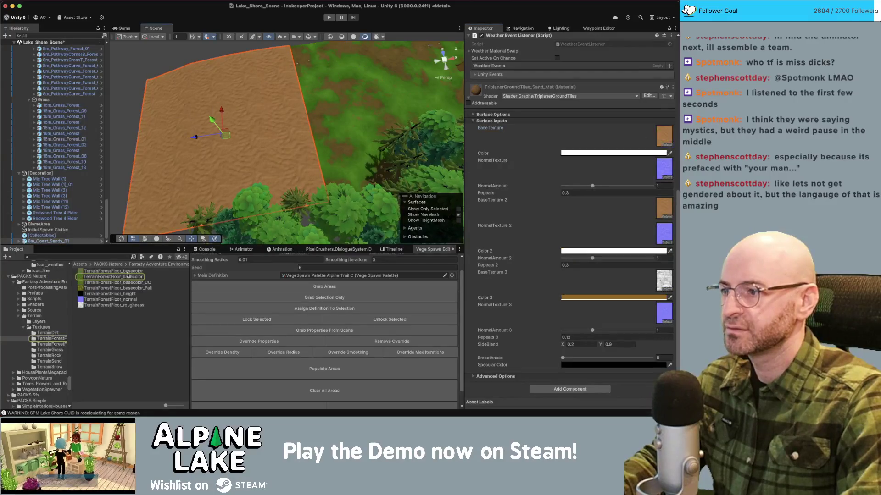
- Apply the forest floor texture to the sand material and edit its Repeats value
{"action": "left_click_drag", "start_coordinate": [131, 277], "coordinate": [663, 140]}
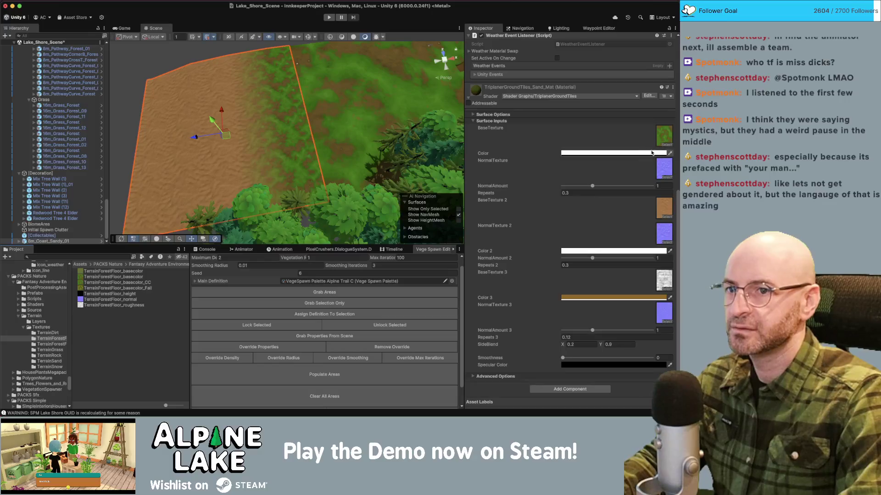
{"action": "left_click_drag", "start_coordinate": [277, 130], "coordinate": [275, 102]}
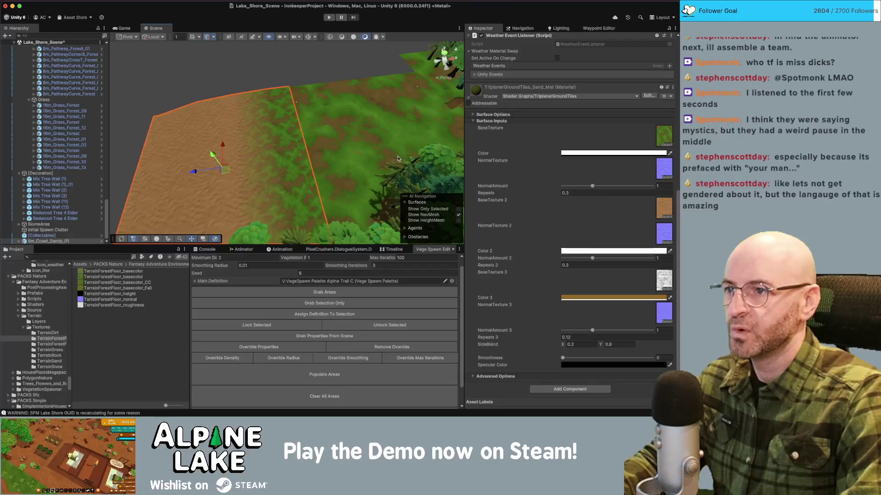
{"action": "left_click", "coordinate": [397, 159]}
{"action": "left_click", "coordinate": [257, 136]}
{"action": "left_click", "coordinate": [578, 193]}
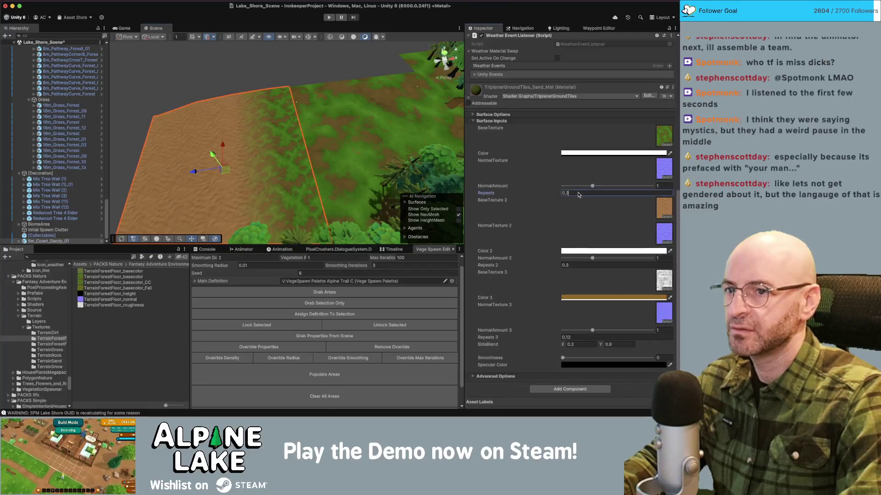
{"action": "mouse_move", "coordinate": [293, 147]}
{"action": "left_mouse_down"}
{"action": "mouse_move", "coordinate": [277, 109]}
{"action": "mouse_move", "coordinate": [349, 75]}
{"action": "mouse_move", "coordinate": [266, 99]}
{"action": "mouse_move", "coordinate": [290, 112]}
{"action": "mouse_move", "coordinate": [265, 123]}
{"action": "left_mouse_up"}
- Search the project for 'coast' and place 8m_CoastCornerOutside in the scene
{"action": "left_click", "coordinate": [76, 257]}
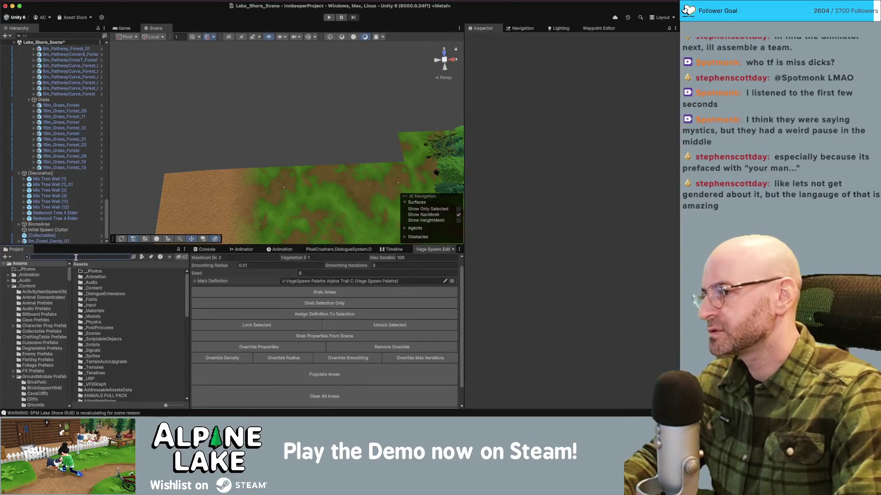
{"action": "type", "text": "coast"}
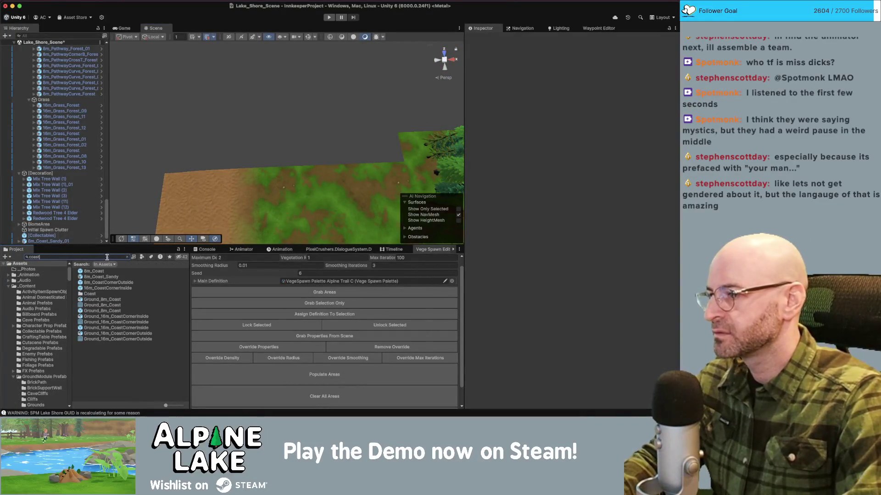
{"action": "mouse_move", "coordinate": [108, 282]}
{"action": "left_mouse_down"}
{"action": "mouse_move", "coordinate": [221, 112]}
{"action": "mouse_move", "coordinate": [244, 100]}
{"action": "left_mouse_up"}
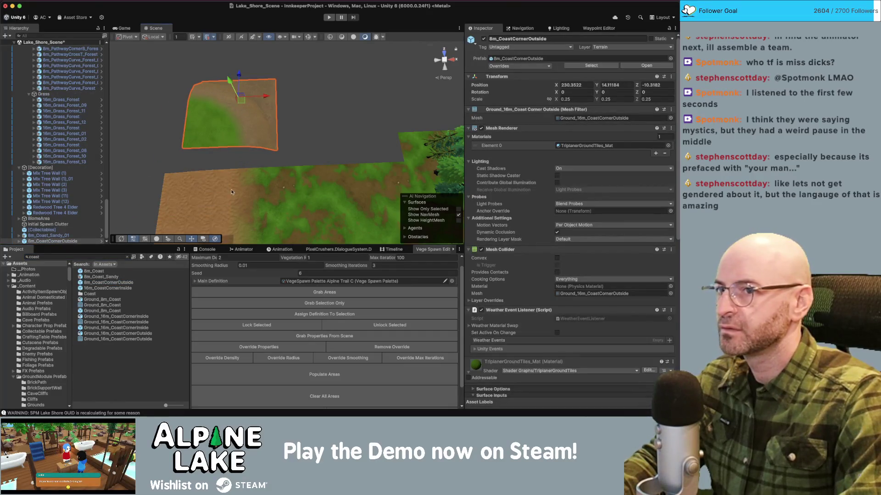
- Scale the new corner tile to 2 on X and Z
{"action": "left_click", "coordinate": [231, 193]}
{"action": "left_click", "coordinate": [250, 118]}
{"action": "double_click", "coordinate": [577, 99]}
{"action": "type", "text": "2"}
{"action": "left_click", "coordinate": [645, 99]}
{"action": "type", "text": "2"}
{"action": "key", "text": "Return"}
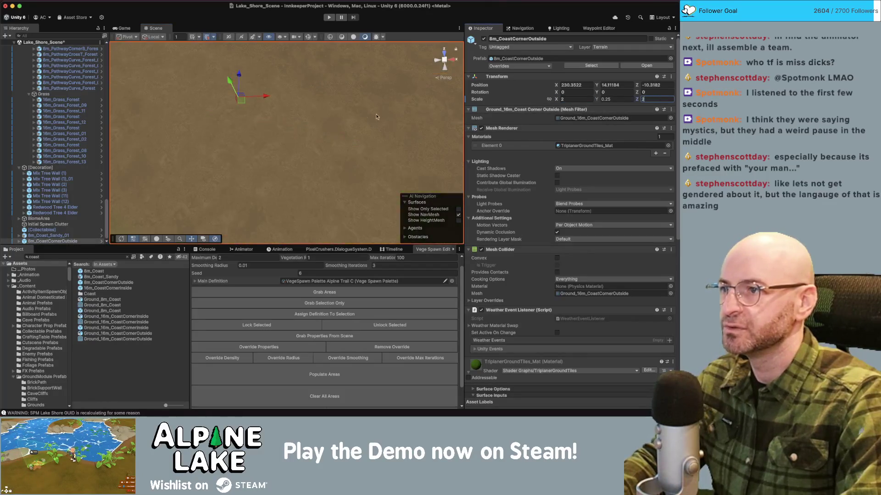
{"action": "mouse_move", "coordinate": [321, 120]}
{"action": "left_mouse_down"}
{"action": "mouse_move", "coordinate": [349, 103]}
{"action": "mouse_move", "coordinate": [333, 114]}
{"action": "left_mouse_up"}
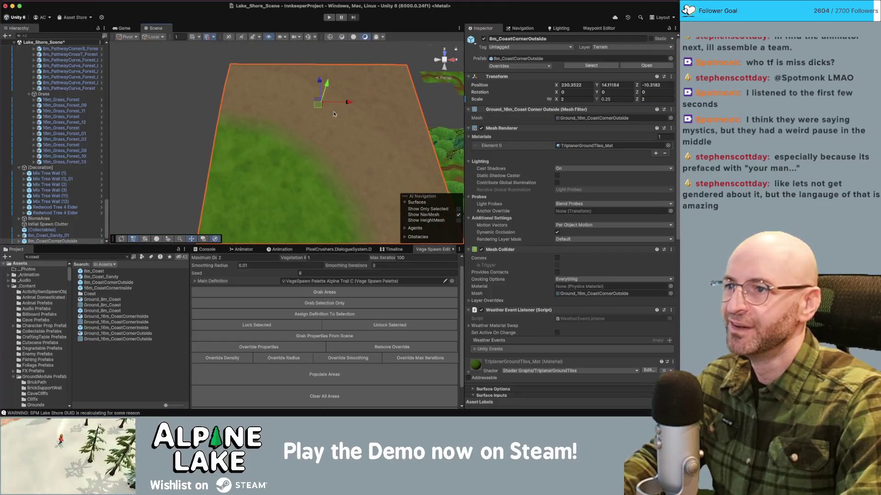
{"action": "left_click", "coordinate": [670, 118]}
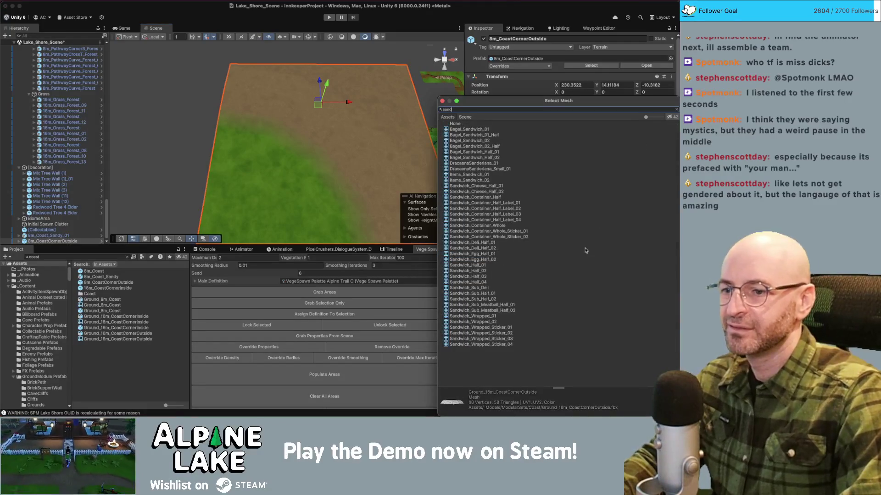
- Keep the sand material on the corner tile and rotate it to 270°
{"action": "key", "text": "Escape"}
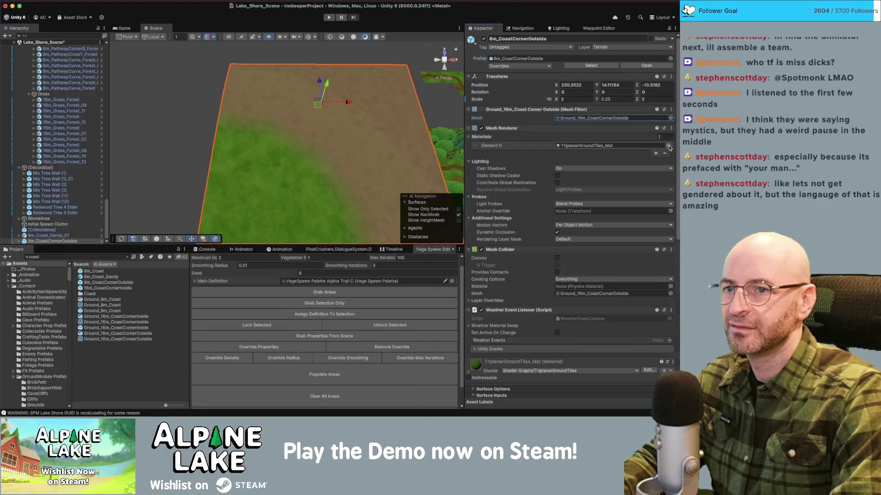
{"action": "left_click", "coordinate": [668, 146]}
{"action": "key", "text": "Return"}
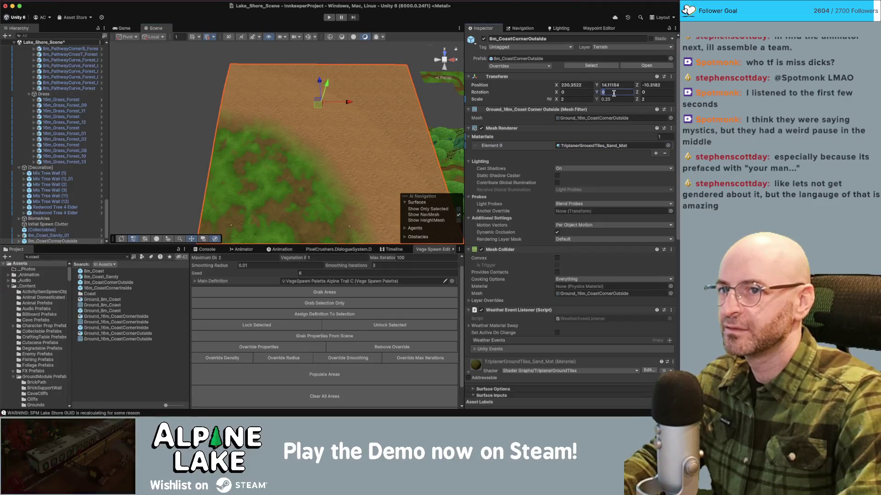
{"action": "type", "text": "180"}
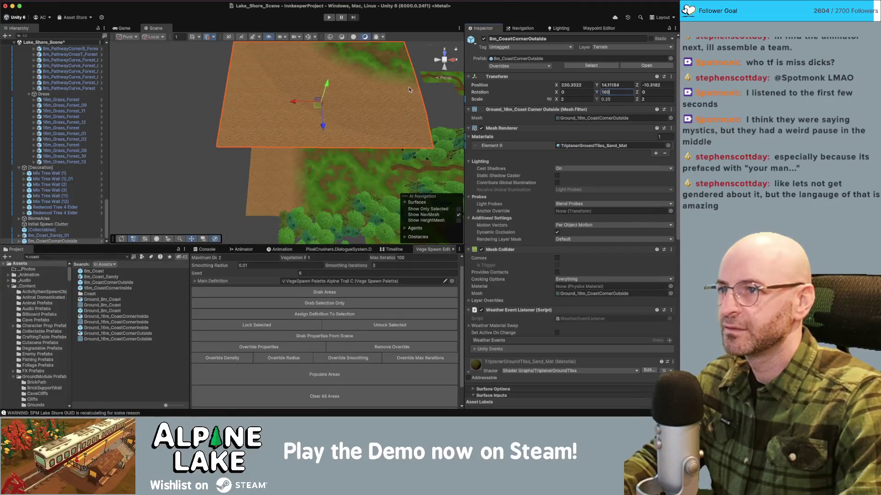
{"action": "key", "text": "Return"}
{"action": "key", "text": "f"}
{"action": "key", "text": "e"}
{"action": "mouse_move", "coordinate": [340, 155]}
{"action": "left_mouse_down"}
{"action": "mouse_move", "coordinate": [303, 155]}
{"action": "mouse_move", "coordinate": [326, 138]}
{"action": "mouse_move", "coordinate": [271, 220]}
{"action": "left_mouse_up"}
{"action": "key", "text": "f"}
{"action": "key", "text": "w"}
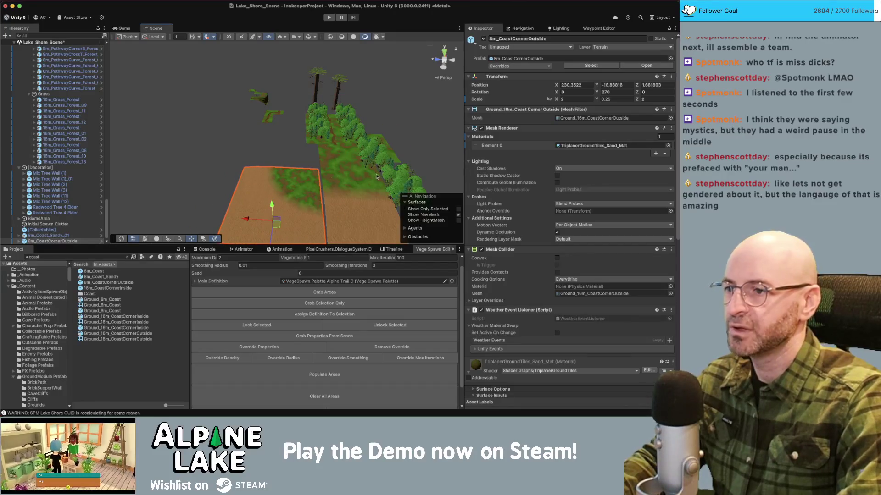
- Snap the corner tile to the grid, set its height, and slide it to X 223
{"action": "mouse_move", "coordinate": [320, 154]}
{"action": "left_mouse_down"}
{"action": "mouse_move", "coordinate": [321, 138]}
{"action": "mouse_move", "coordinate": [348, 129]}
{"action": "mouse_move", "coordinate": [572, 106]}
{"action": "left_mouse_up"}
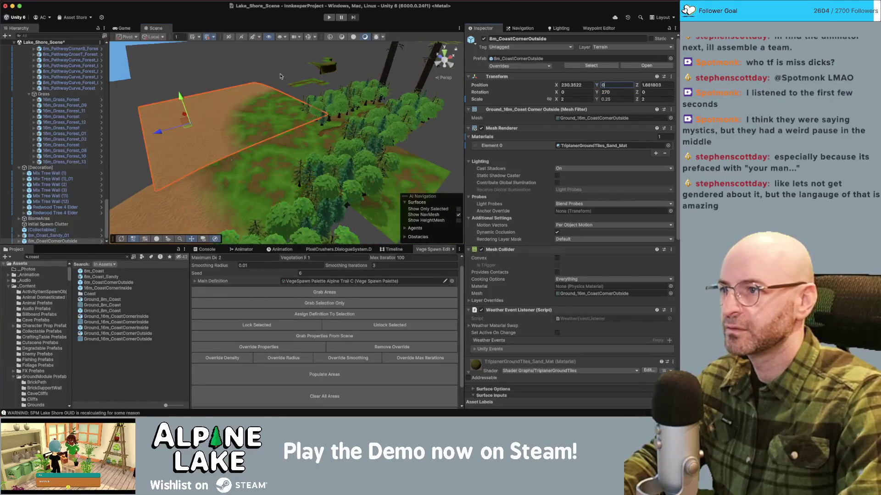
{"action": "type", "text": "0"}
{"action": "key", "text": "Return"}
{"action": "key", "text": "ctrl+backslash"}
{"action": "mouse_move", "coordinate": [238, 89]}
{"action": "left_mouse_down"}
{"action": "mouse_move", "coordinate": [204, 88]}
{"action": "mouse_move", "coordinate": [212, 88]}
{"action": "left_mouse_up"}
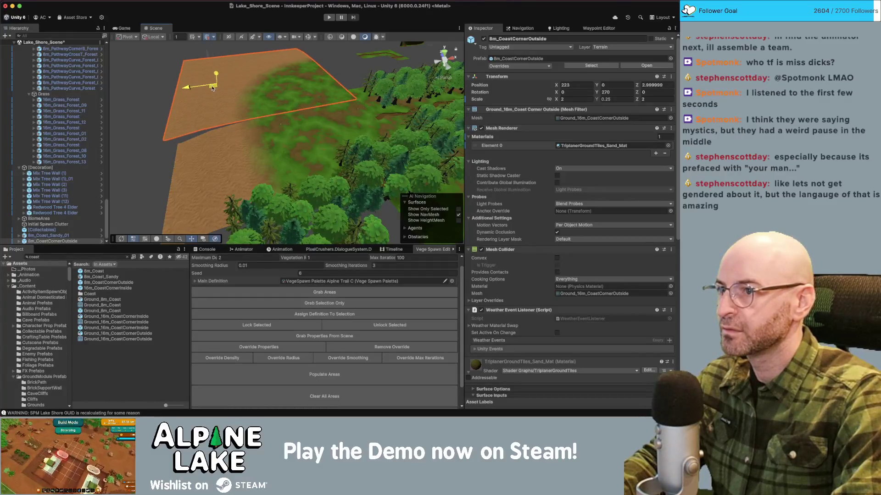
{"action": "left_click", "coordinate": [332, 63]}
{"action": "left_click", "coordinate": [297, 84]}
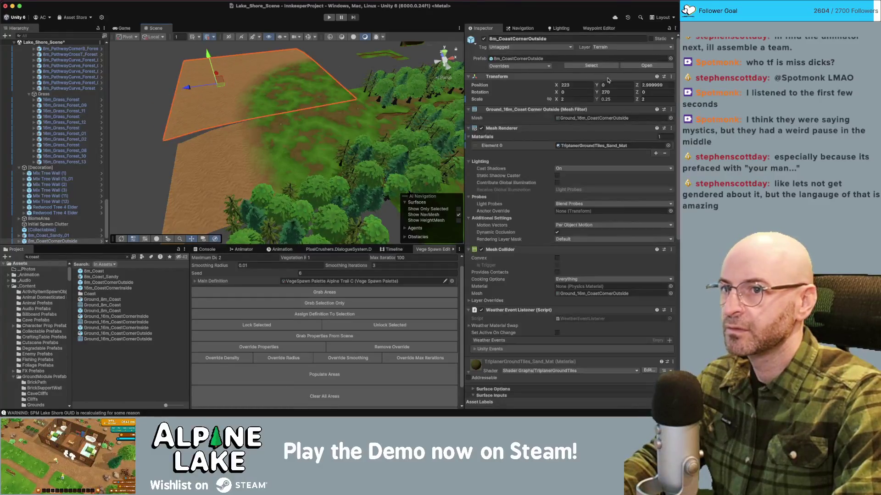
{"action": "type", "text": "2"}
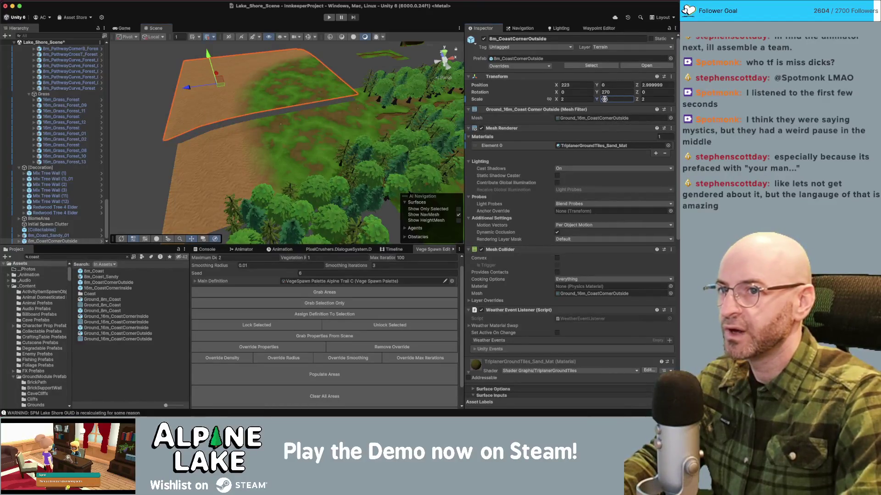
- Match the corner tile against the sandy coast tile and nudge it to X 224, Z 5
{"action": "left_click", "coordinate": [284, 140]}
{"action": "left_click", "coordinate": [313, 93]}
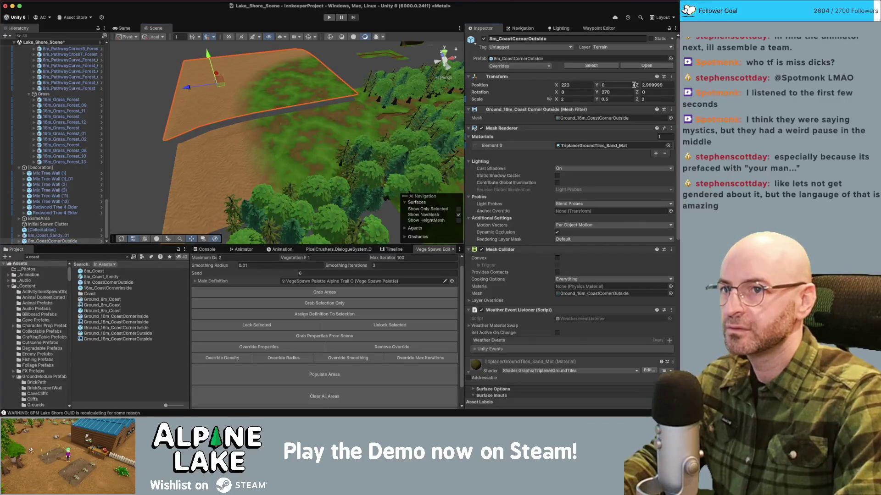
{"action": "type", "text": "2"}
{"action": "left_click", "coordinate": [344, 67]}
{"action": "left_click_drag", "start_coordinate": [344, 67], "coordinate": [318, 94]}
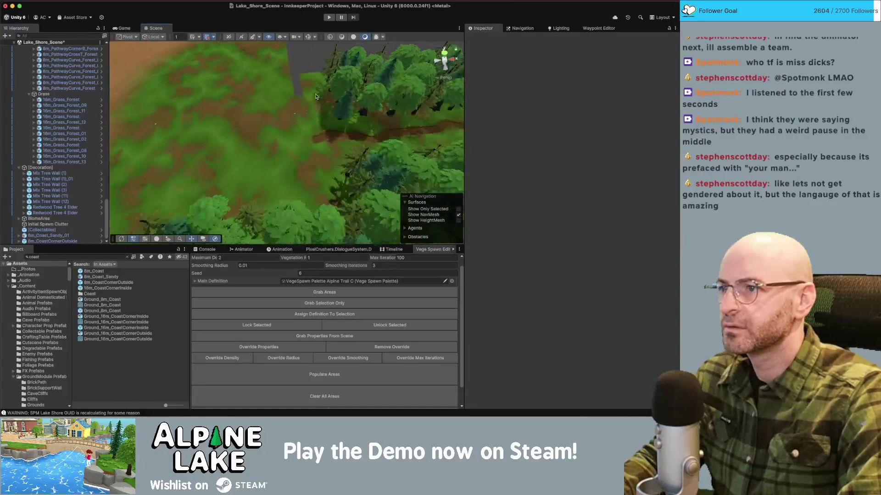
{"action": "left_click", "coordinate": [264, 85]}
{"action": "key", "text": "f"}
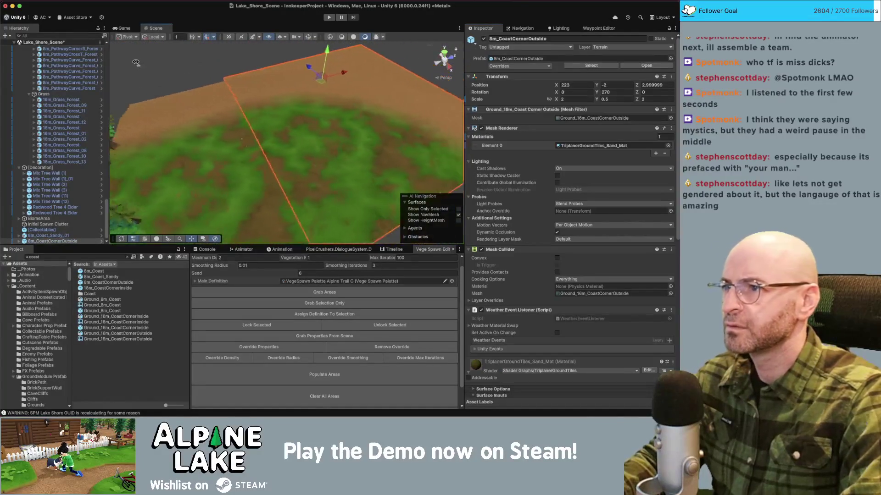
{"action": "left_click_drag", "start_coordinate": [271, 84], "coordinate": [279, 87]}
- Select both sandy tiles and level them together at height Y −1
{"action": "left_click", "coordinate": [218, 68]}
{"action": "left_click_drag", "start_coordinate": [218, 68], "coordinate": [310, 91]}
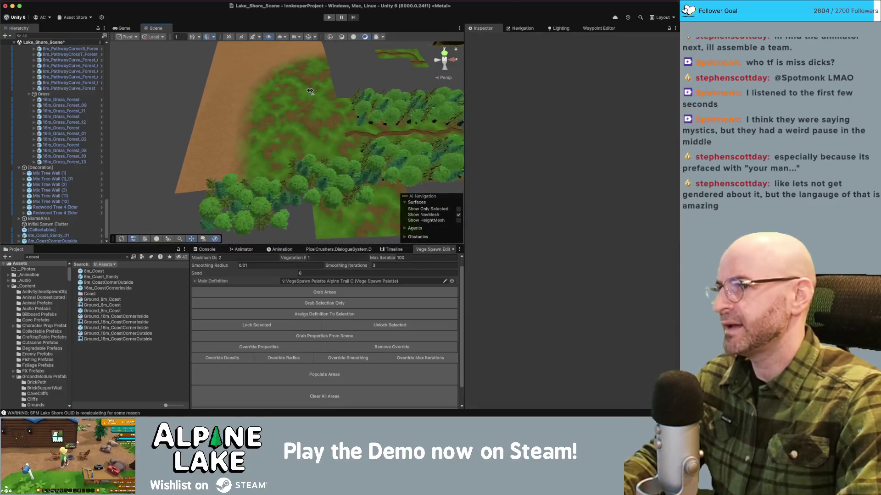
{"action": "scroll", "coordinate": [310, 91], "scroll_direction": "up", "scroll_amount": 2}
{"action": "scroll", "coordinate": [308, 93], "scroll_direction": "up", "scroll_amount": 3}
{"action": "left_click_drag", "start_coordinate": [309, 87], "coordinate": [338, 111]}
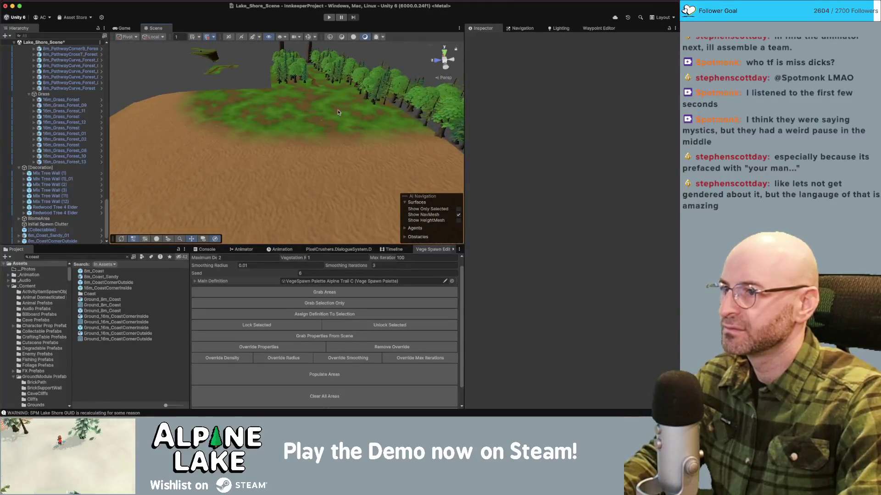
{"action": "left_click", "coordinate": [338, 112]}
{"action": "left_click", "coordinate": [404, 141]}
{"action": "left_click_drag", "start_coordinate": [404, 141], "coordinate": [327, 115]}
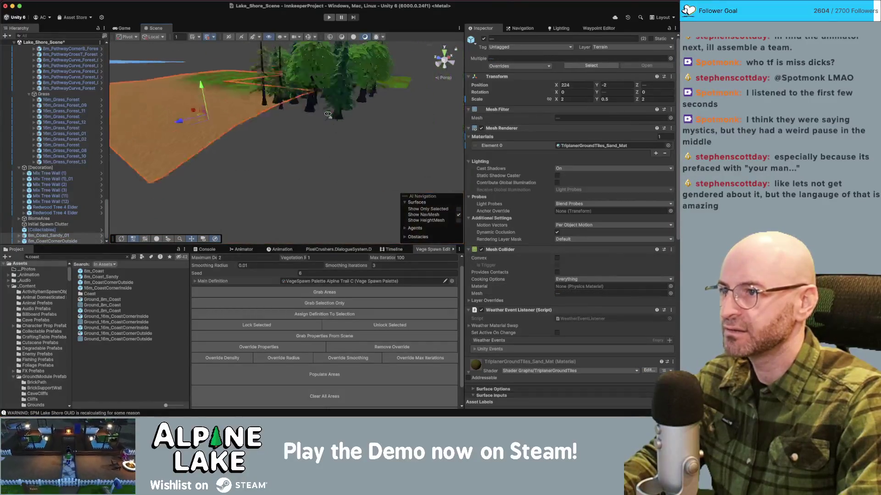
{"action": "key", "text": "f"}
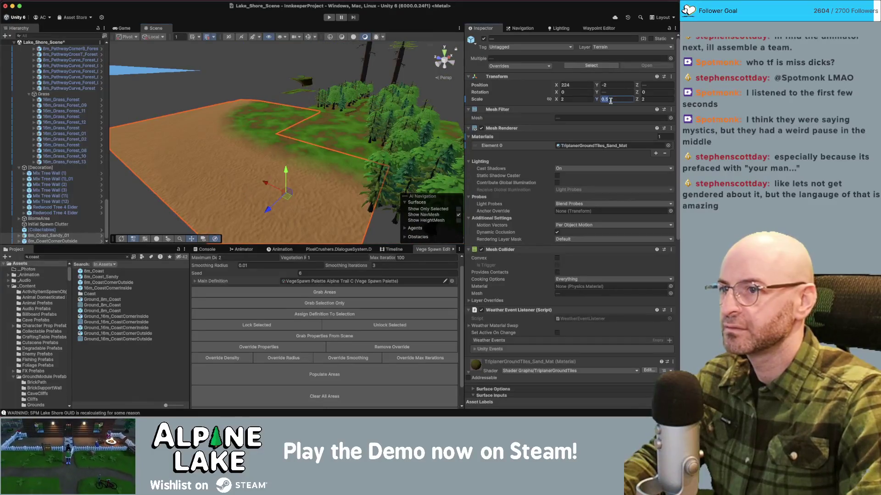
{"action": "type", "text": "1"}
{"action": "scroll", "coordinate": [346, 143], "scroll_direction": "up", "scroll_amount": 5}
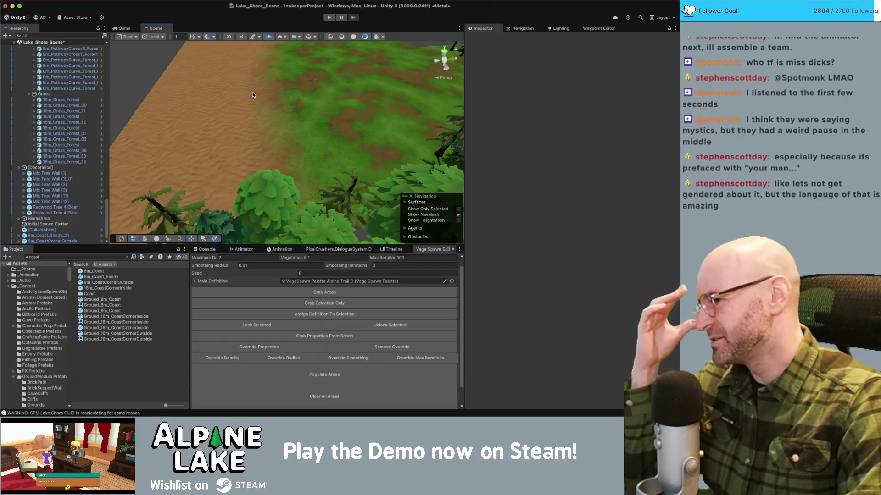
{"action": "left_click_drag", "start_coordinate": [327, 95], "coordinate": [326, 98]}
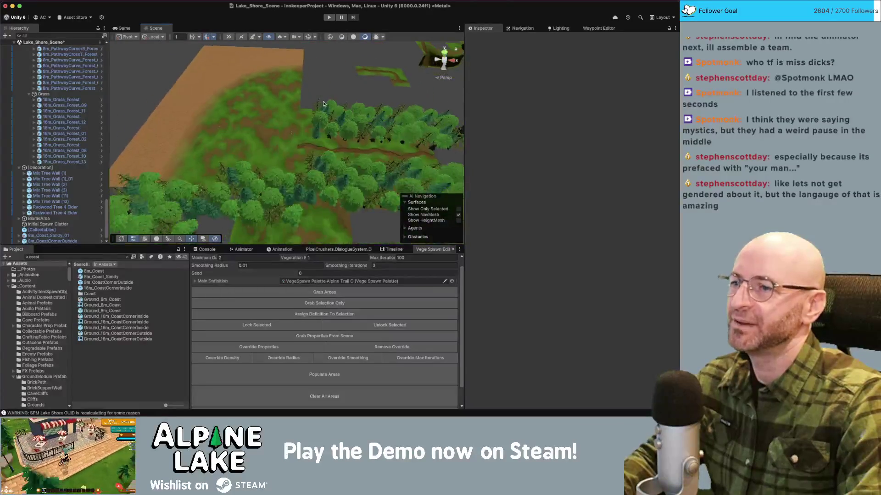
{"action": "left_click", "coordinate": [188, 136]}
{"action": "left_click", "coordinate": [214, 95], "text": "shift"}
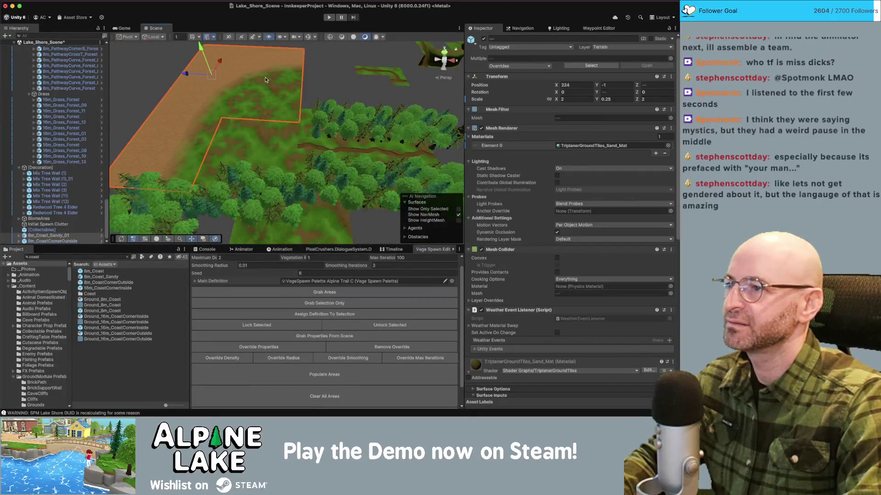
- Move both sandy tiles to X 209, then shift the grass tiles left and duplicate them
{"action": "left_click_drag", "start_coordinate": [204, 76], "coordinate": [145, 74]}
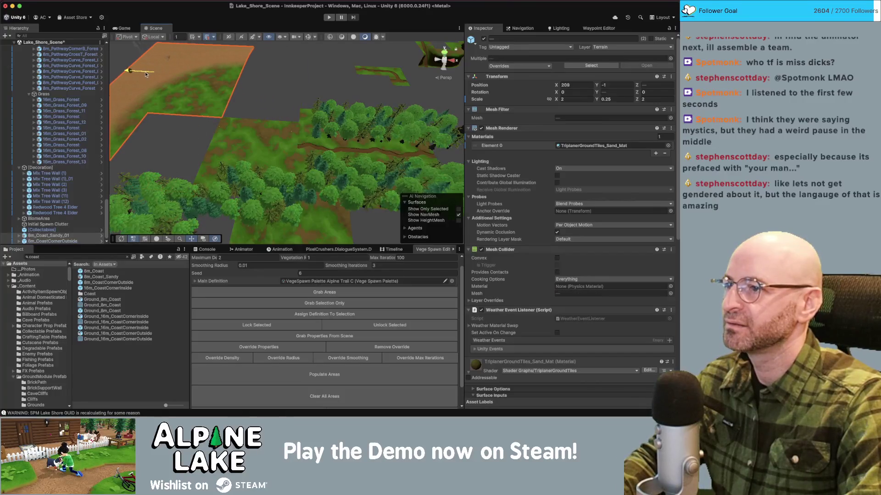
{"action": "left_click", "coordinate": [237, 132]}
{"action": "key", "text": "f"}
{"action": "left_click_drag", "start_coordinate": [286, 172], "coordinate": [193, 166]}
{"action": "key", "text": "ctrl+d"}
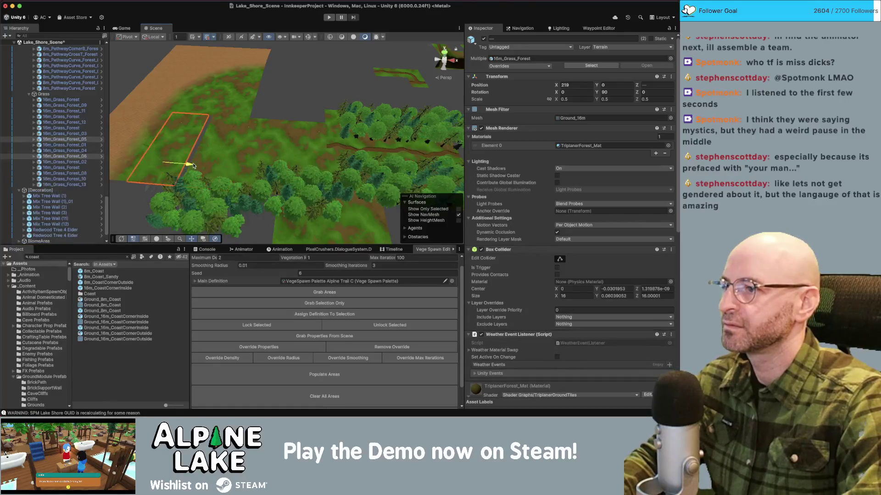
- Move 8m_Coast_Sandy_01 to X 239, Z −7 and bring the L-shaped tiles forward
{"action": "left_click", "coordinate": [214, 154]}
{"action": "key", "text": "f"}
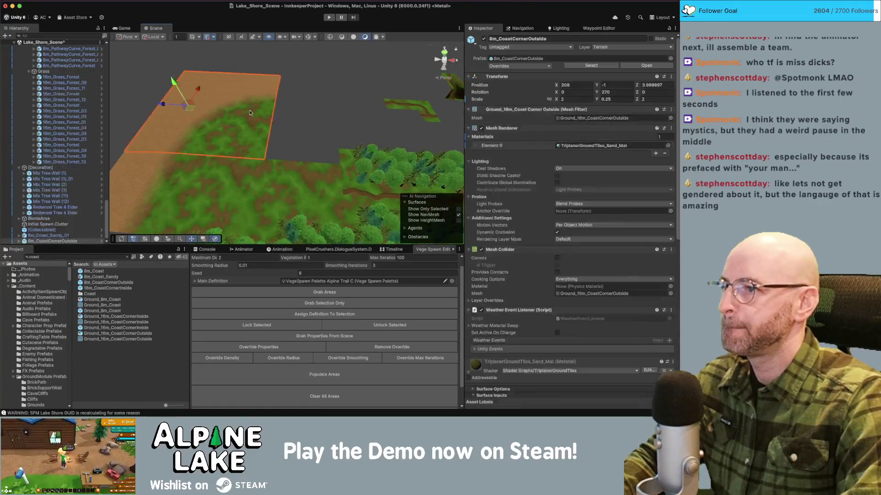
{"action": "mouse_move", "coordinate": [174, 149]}
{"action": "left_mouse_down"}
{"action": "mouse_move", "coordinate": [302, 142]}
{"action": "mouse_move", "coordinate": [306, 100]}
{"action": "left_mouse_up"}
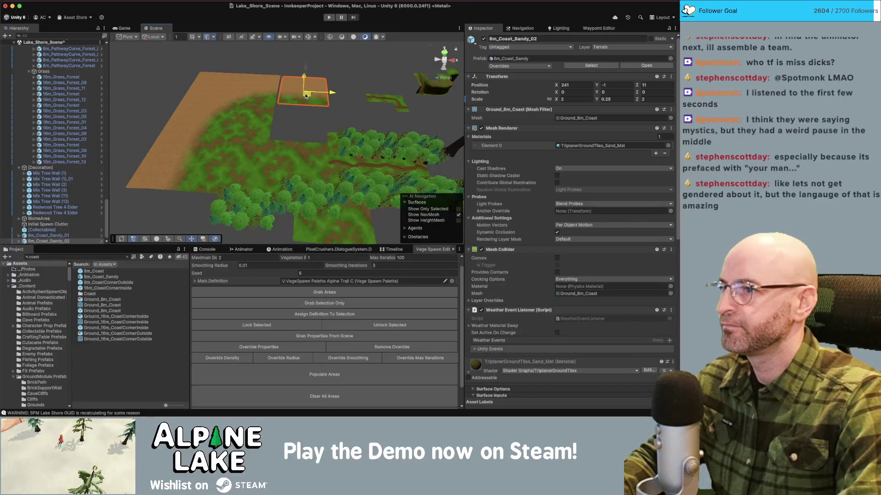
{"action": "left_click", "coordinate": [296, 128]}
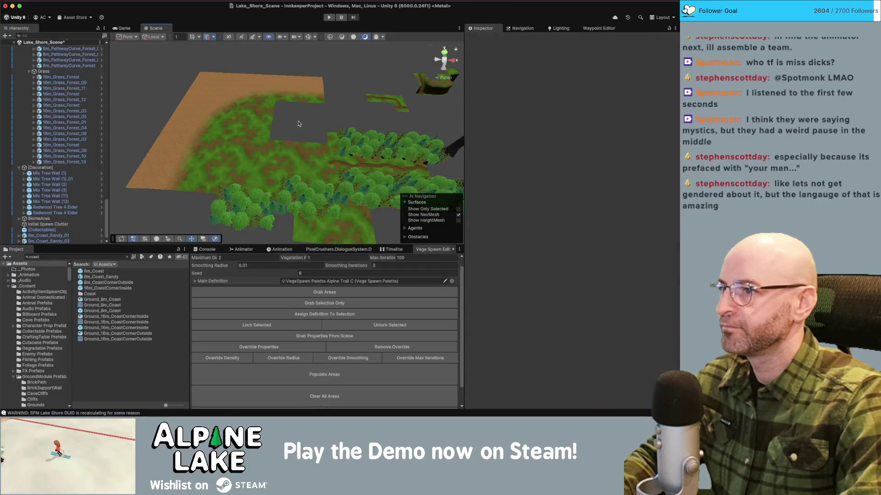
{"action": "left_click", "coordinate": [259, 124]}
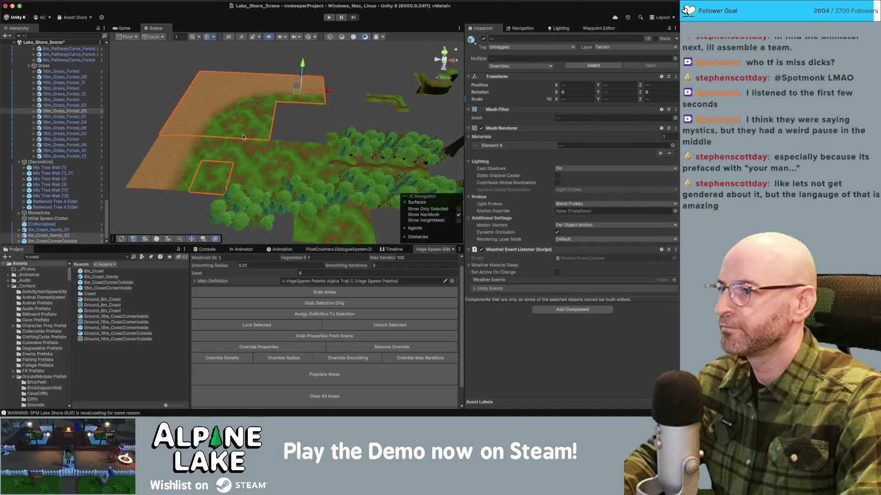
{"action": "left_click", "coordinate": [198, 151]}
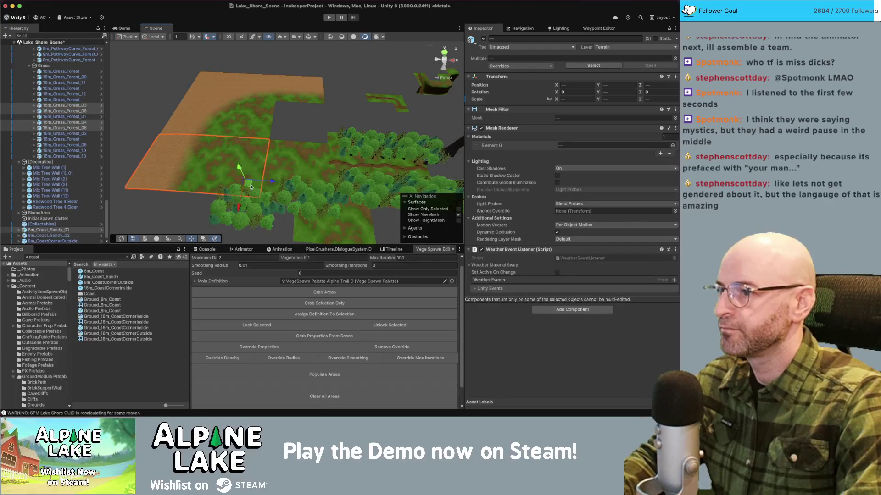
{"action": "mouse_move", "coordinate": [243, 194]}
{"action": "left_mouse_down"}
{"action": "mouse_move", "coordinate": [237, 221]}
{"action": "mouse_move", "coordinate": [285, 94]}
{"action": "left_mouse_up"}
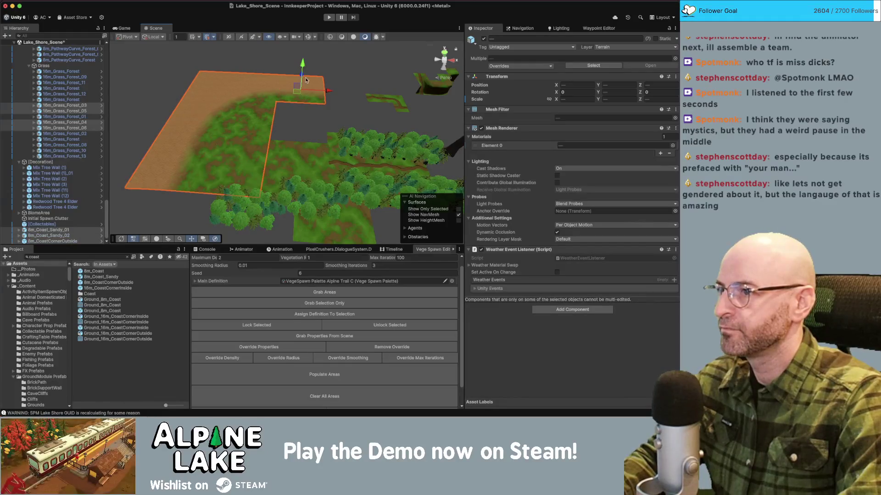
{"action": "mouse_move", "coordinate": [358, 81]}
{"action": "left_mouse_down"}
{"action": "mouse_move", "coordinate": [340, 77]}
{"action": "mouse_move", "coordinate": [308, 99]}
{"action": "mouse_move", "coordinate": [337, 85]}
{"action": "mouse_move", "coordinate": [306, 86]}
{"action": "left_mouse_up"}
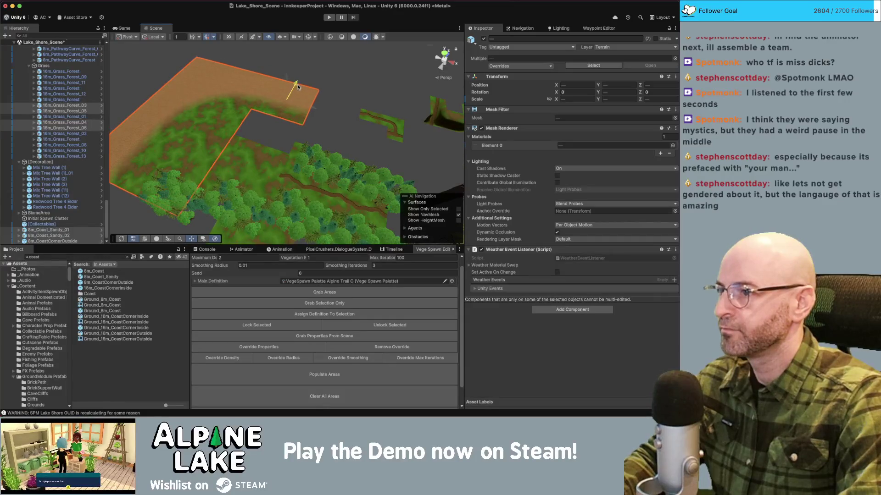
- Duplicate a forest grass tile and place the copies beside 16m_Grass_Forest_05 and 16m_Grass_Forest_03
{"action": "left_click", "coordinate": [259, 157]}
{"action": "key", "text": "super+d"}
{"action": "mouse_move", "coordinate": [268, 155]}
{"action": "left_mouse_down"}
{"action": "mouse_move", "coordinate": [284, 144]}
{"action": "mouse_move", "coordinate": [177, 150]}
{"action": "left_mouse_up"}
{"action": "left_click", "coordinate": [176, 150], "text": "shift"}
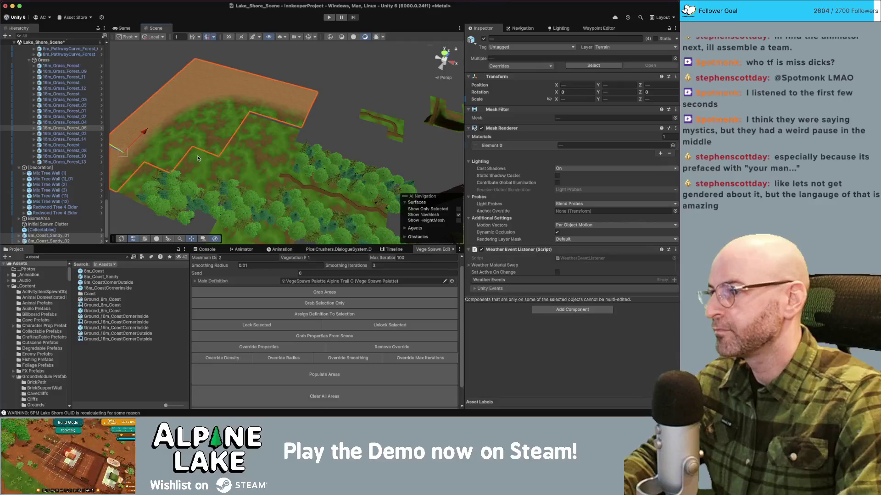
{"action": "left_click", "coordinate": [140, 171], "text": "shift"}
{"action": "mouse_move", "coordinate": [141, 170]}
{"action": "left_mouse_down"}
{"action": "mouse_move", "coordinate": [134, 147]}
{"action": "mouse_move", "coordinate": [221, 157]}
{"action": "mouse_move", "coordinate": [201, 228]}
{"action": "left_mouse_up"}
{"action": "left_click", "coordinate": [217, 150], "text": "shift"}
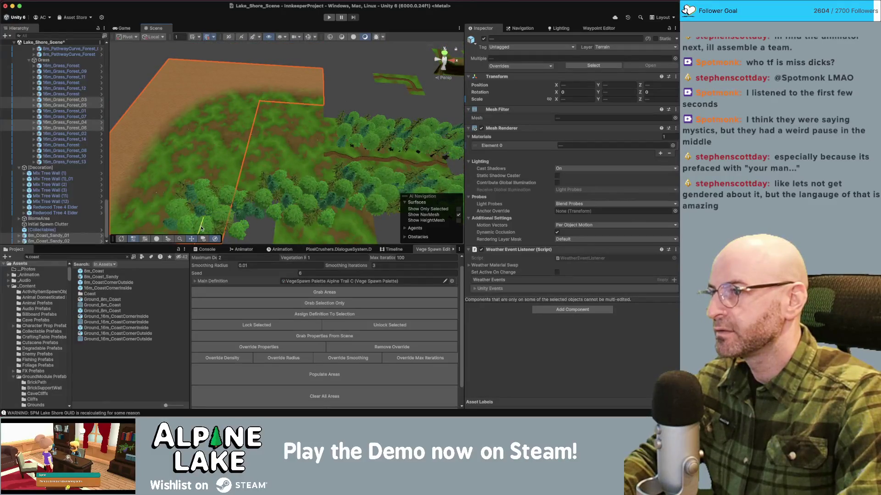
{"action": "left_click", "coordinate": [350, 86]}
{"action": "left_click_drag", "start_coordinate": [350, 86], "coordinate": [370, 37]}
{"action": "left_click", "coordinate": [275, 138]}
{"action": "mouse_move", "coordinate": [275, 138]}
{"action": "left_mouse_down"}
{"action": "mouse_move", "coordinate": [385, 89]}
{"action": "mouse_move", "coordinate": [315, 133]}
{"action": "left_mouse_up"}
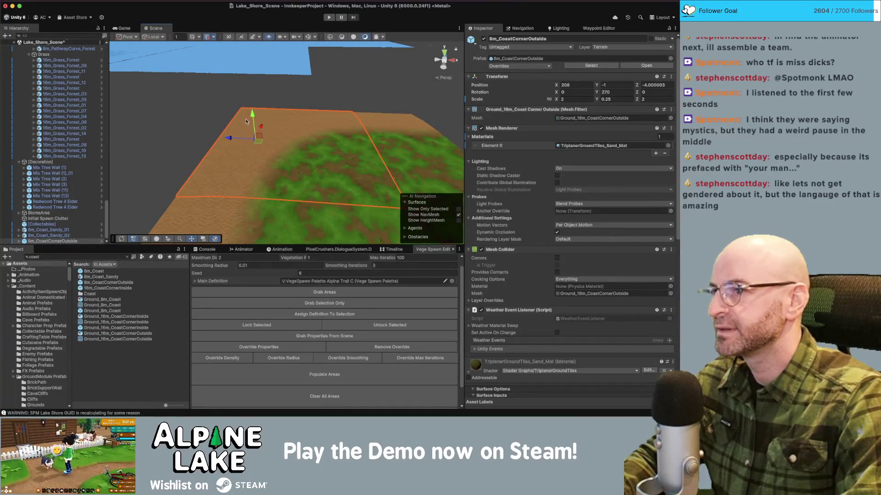
- Box-select all 43 grass tiles and view the mountain and clouds beyond the lake
{"action": "mouse_move", "coordinate": [302, 125]}
{"action": "left_mouse_down"}
{"action": "mouse_move", "coordinate": [323, 113]}
{"action": "mouse_move", "coordinate": [243, 106]}
{"action": "mouse_move", "coordinate": [268, 139]}
{"action": "mouse_move", "coordinate": [329, 119]}
{"action": "mouse_move", "coordinate": [353, 156]}
{"action": "left_mouse_up"}
{"action": "left_click", "coordinate": [293, 131]}
{"action": "left_click_drag", "start_coordinate": [270, 129], "coordinate": [372, 207]}
{"action": "mouse_move", "coordinate": [347, 168]}
{"action": "left_mouse_down"}
{"action": "mouse_move", "coordinate": [389, 153]}
{"action": "mouse_move", "coordinate": [393, 106]}
{"action": "mouse_move", "coordinate": [300, 143]}
{"action": "mouse_move", "coordinate": [334, 127]}
{"action": "mouse_move", "coordinate": [231, 64]}
{"action": "left_mouse_up"}
{"action": "left_click", "coordinate": [334, 127]}
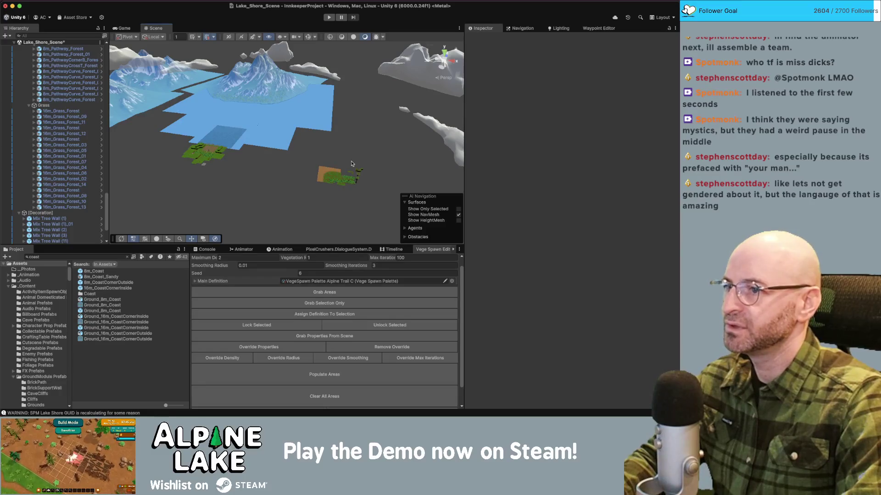
- Box-select the small grass patch and move it right toward the clouds
{"action": "left_click_drag", "start_coordinate": [312, 157], "coordinate": [395, 211]}
{"action": "left_click_drag", "start_coordinate": [348, 183], "coordinate": [425, 149]}
{"action": "left_click", "coordinate": [420, 147]}
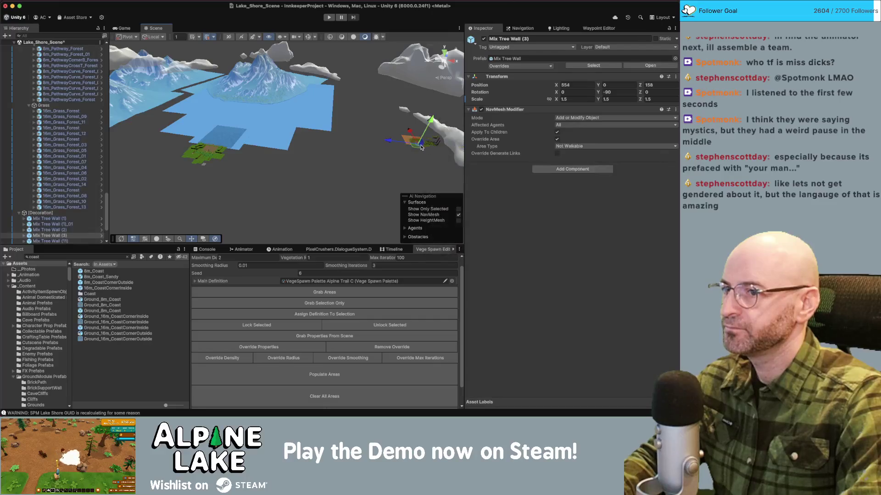
{"action": "key", "text": "f"}
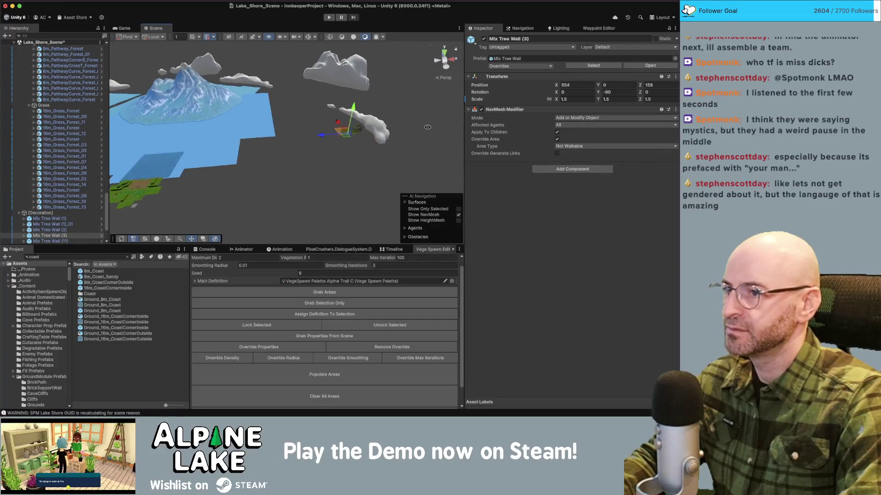
{"action": "mouse_move", "coordinate": [387, 135]}
{"action": "left_mouse_down"}
{"action": "mouse_move", "coordinate": [238, 104]}
{"action": "mouse_move", "coordinate": [290, 188]}
{"action": "left_mouse_up"}
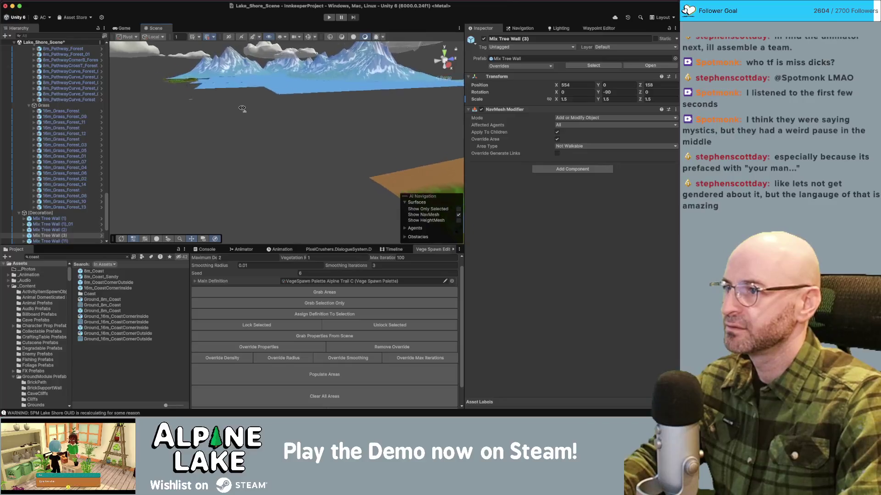
{"action": "left_click", "coordinate": [290, 187]}
- Copy the 16m_Water and Ground_8m_LakeBottom tiles into Lake_Shore_Scene
{"action": "left_click_drag", "start_coordinate": [173, 172], "coordinate": [205, 134]}
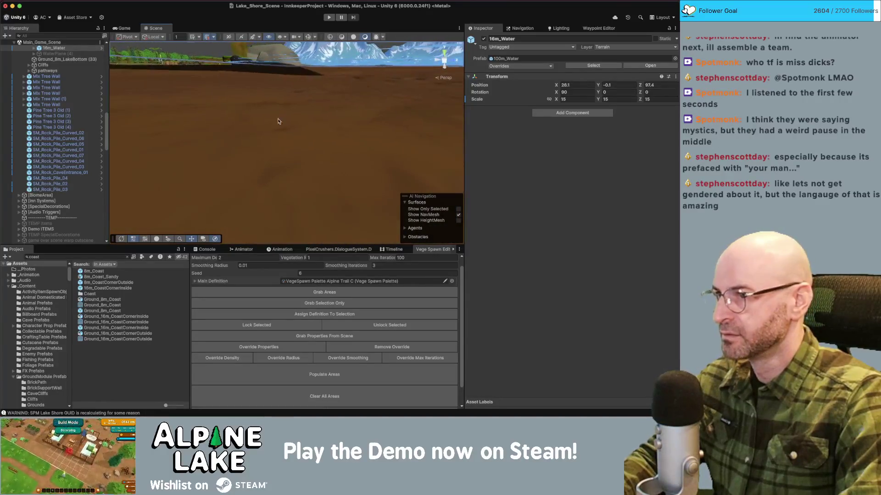
{"action": "left_click", "coordinate": [298, 120], "text": "shift"}
{"action": "key", "text": "f"}
{"action": "left_click_drag", "start_coordinate": [304, 135], "coordinate": [390, 143]}
{"action": "key", "text": "super+z"}
{"action": "key", "text": "super+d"}
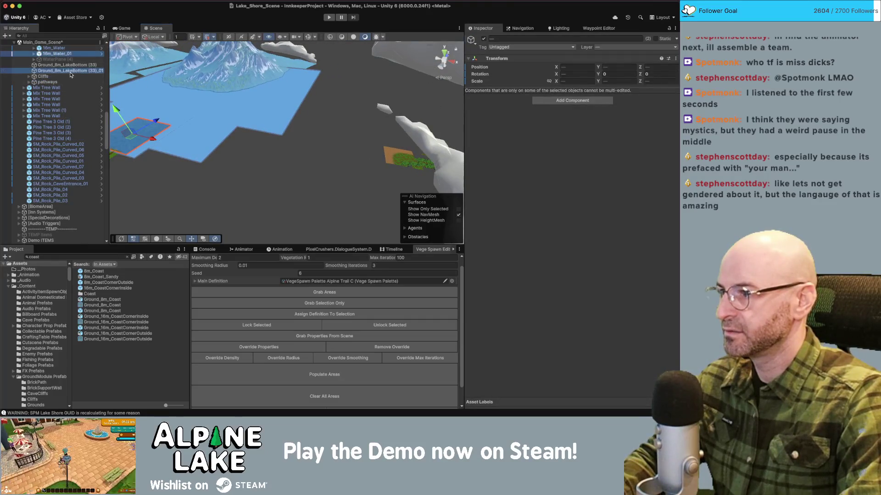
- Move the pasted 16m_Water_01 plane beside the grass patch, around X 532.6, Z 211.9
{"action": "scroll", "coordinate": [64, 162], "scroll_direction": "down", "scroll_amount": 10}
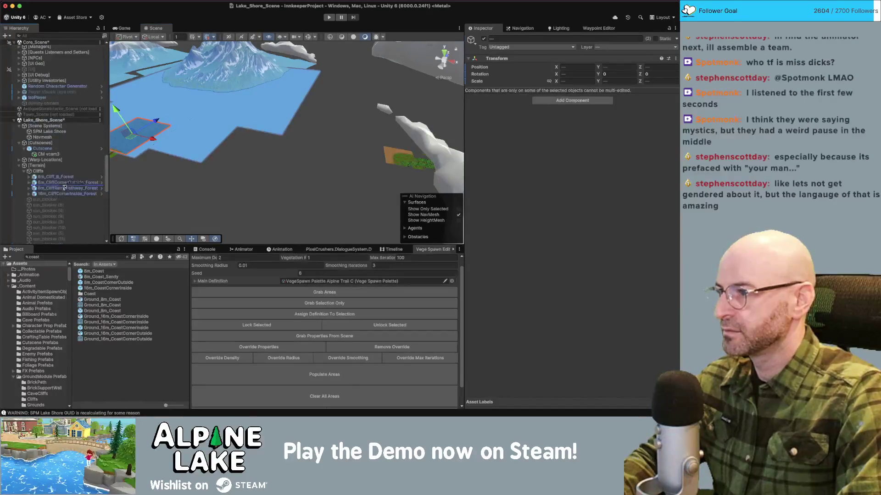
{"action": "scroll", "coordinate": [41, 122], "scroll_direction": "down", "scroll_amount": 10}
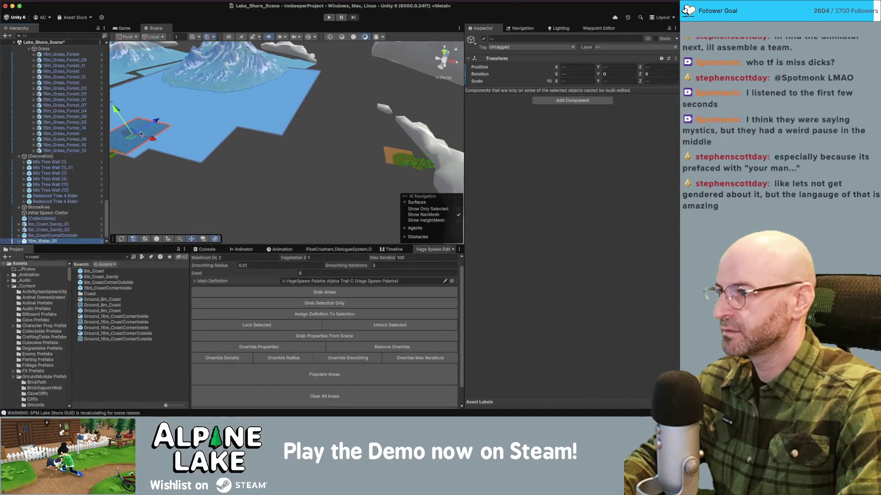
{"action": "left_click_drag", "start_coordinate": [131, 137], "coordinate": [295, 135]}
{"action": "key", "text": "super+z"}
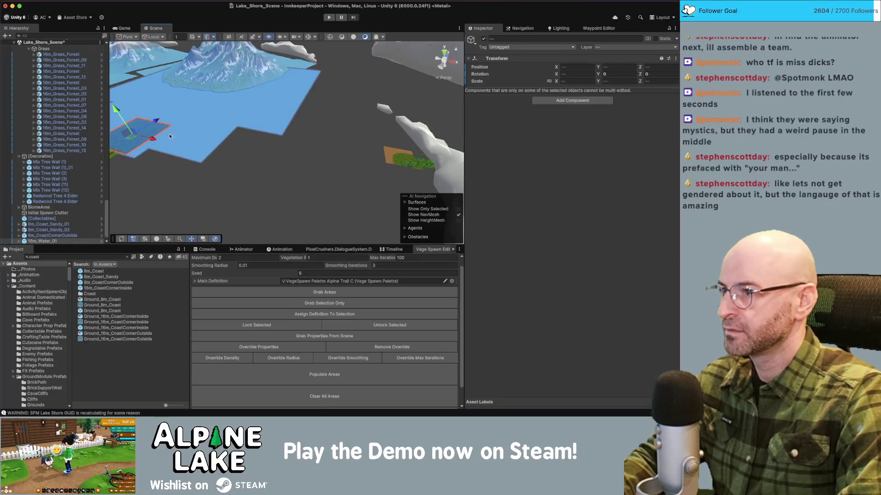
{"action": "mouse_move", "coordinate": [130, 138]}
{"action": "left_mouse_down"}
{"action": "mouse_move", "coordinate": [372, 133]}
{"action": "mouse_move", "coordinate": [382, 141]}
{"action": "mouse_move", "coordinate": [385, 173]}
{"action": "mouse_move", "coordinate": [395, 156]}
{"action": "left_mouse_up"}
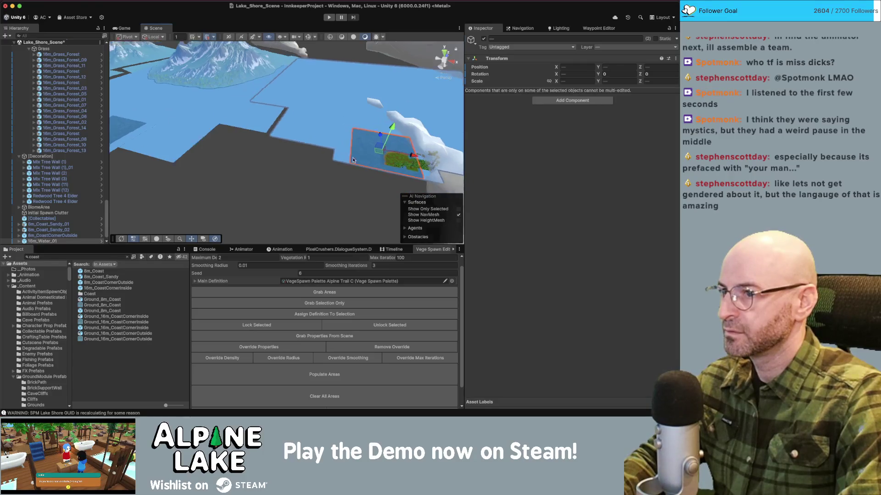
{"action": "key", "text": "f"}
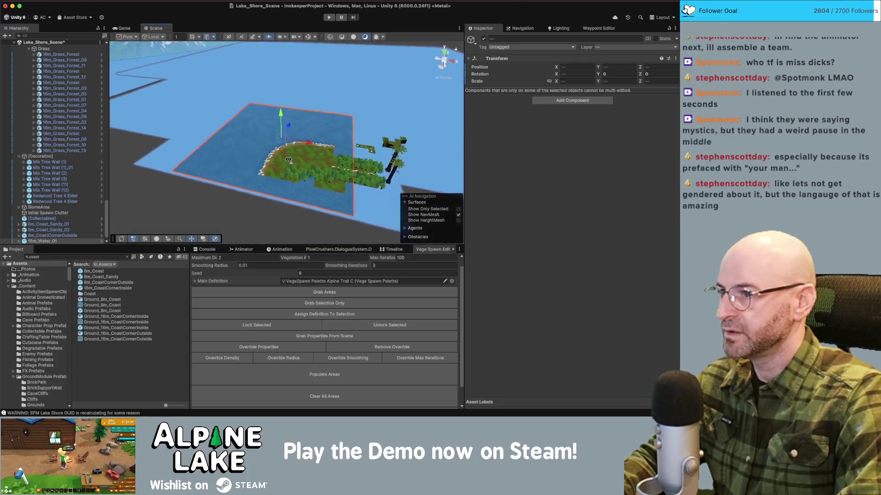
{"action": "mouse_move", "coordinate": [288, 160]}
{"action": "left_mouse_down"}
{"action": "mouse_move", "coordinate": [303, 147]}
{"action": "mouse_move", "coordinate": [289, 149]}
{"action": "left_mouse_up"}
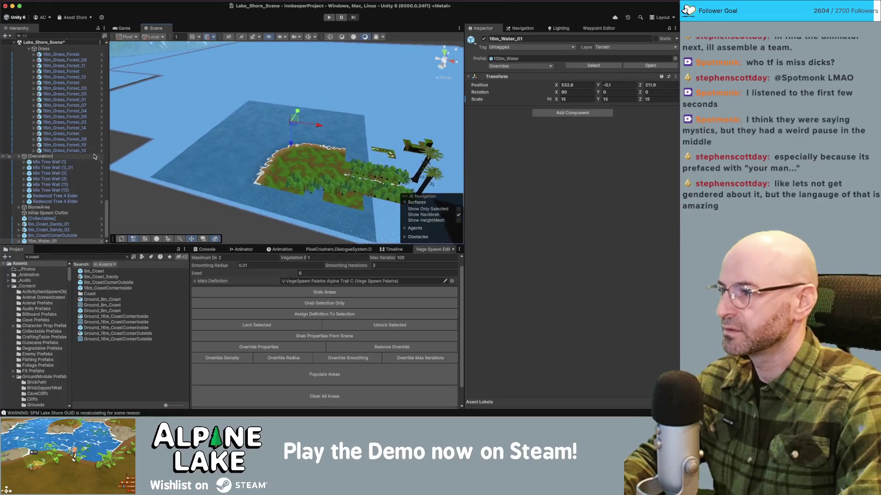
- Delete the notwalkable (1), (1)_01 and (1)_03 planes from the copied water
{"action": "left_click", "coordinate": [242, 120]}
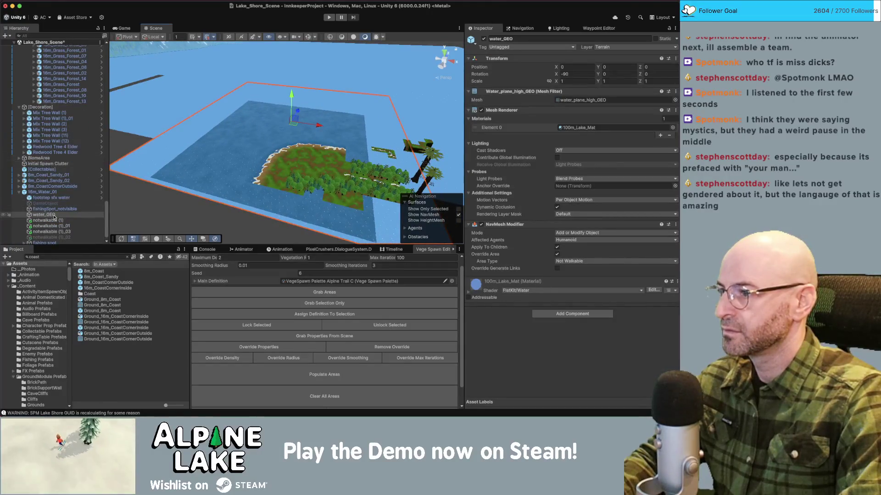
{"action": "left_click", "coordinate": [55, 232]}
{"action": "left_click", "coordinate": [59, 226], "text": "super"}
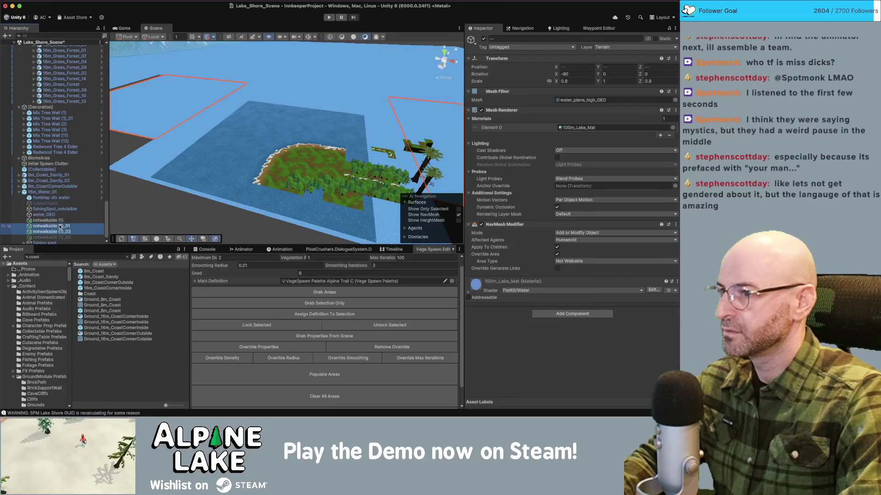
{"action": "key", "text": "Delete"}
{"action": "left_click", "coordinate": [391, 65]}
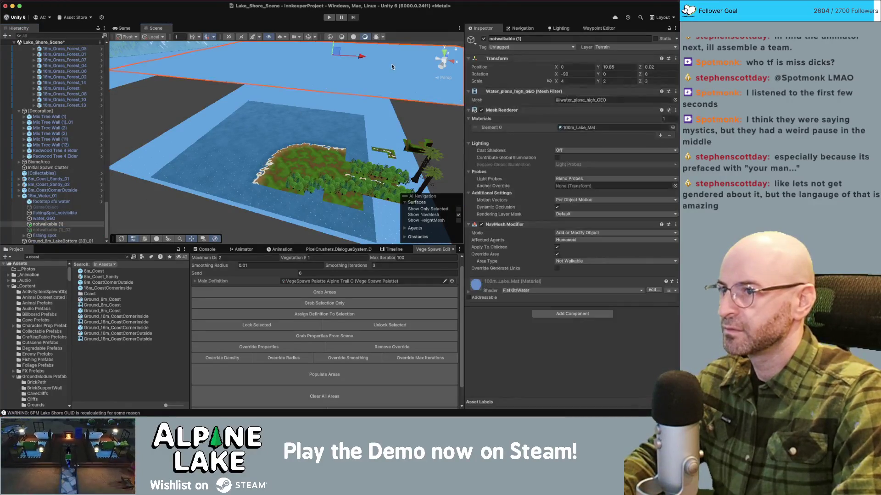
{"action": "key", "text": "Delete"}
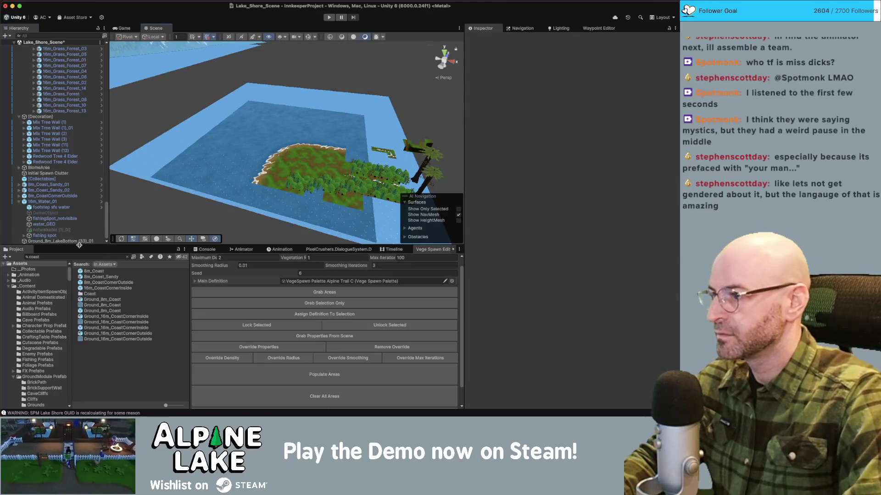
{"action": "left_click", "coordinate": [71, 232]}
{"action": "mouse_move", "coordinate": [257, 151]}
{"action": "left_mouse_down"}
{"action": "mouse_move", "coordinate": [266, 154]}
{"action": "mouse_move", "coordinate": [258, 141]}
{"action": "left_mouse_up"}
{"action": "scroll", "coordinate": [258, 142], "scroll_direction": "up", "scroll_amount": 10}
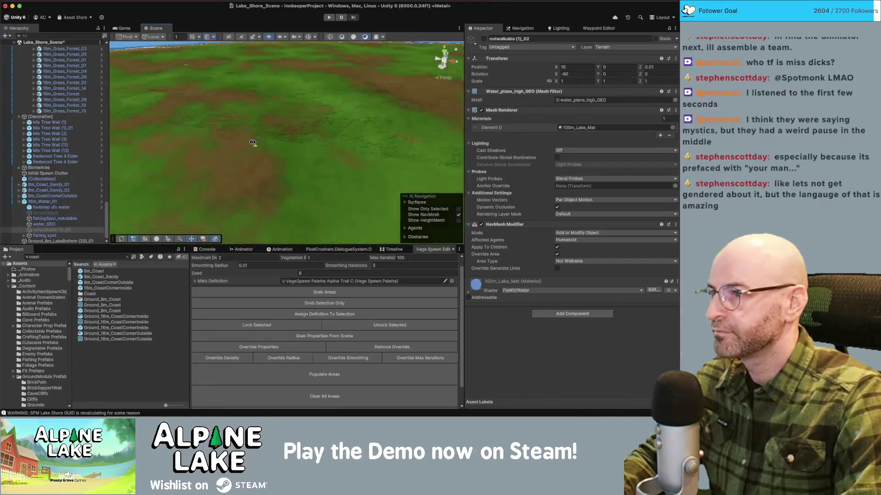
{"action": "mouse_move", "coordinate": [253, 142]}
{"action": "left_mouse_down"}
{"action": "mouse_move", "coordinate": [412, 131]}
{"action": "mouse_move", "coordinate": [209, 141]}
{"action": "left_mouse_up"}
- Lower 16m_Water_01 and its lake bottom to expose a sand strip along the island shore
{"action": "left_click", "coordinate": [65, 202]}
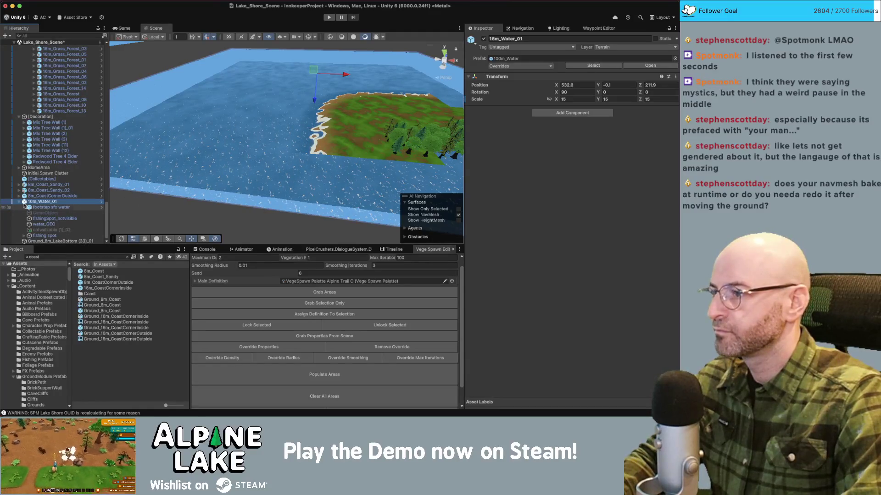
{"action": "left_click", "coordinate": [19, 202]}
{"action": "left_click", "coordinate": [42, 241]}
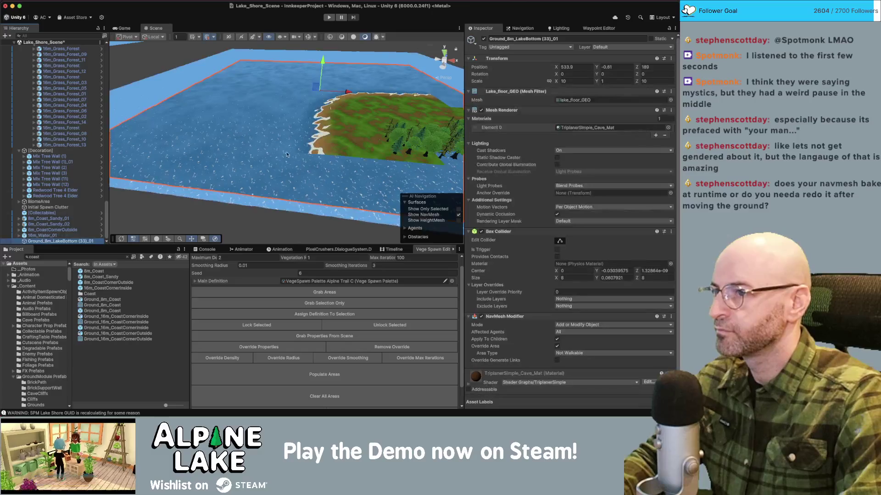
{"action": "scroll", "coordinate": [181, 167], "scroll_direction": "up", "scroll_amount": 3}
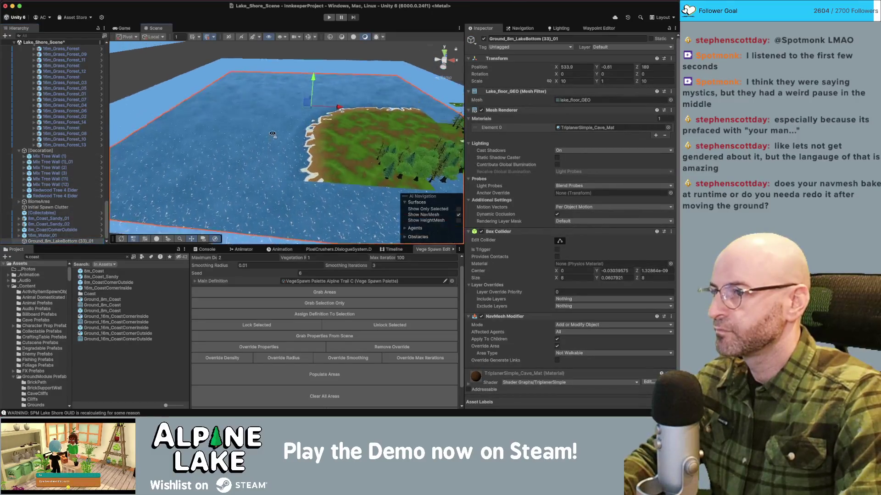
{"action": "left_click", "coordinate": [41, 235], "text": "shift"}
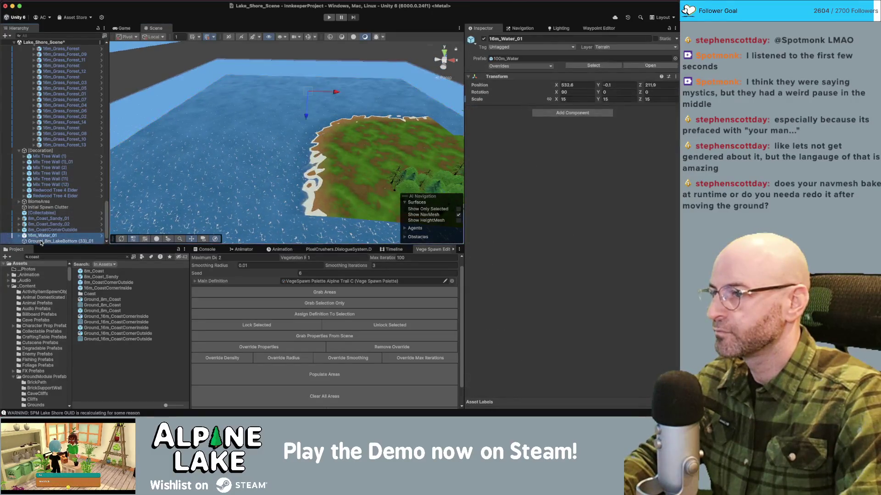
{"action": "mouse_move", "coordinate": [307, 117]}
{"action": "left_mouse_down"}
{"action": "mouse_move", "coordinate": [334, 84]}
{"action": "mouse_move", "coordinate": [332, 100]}
{"action": "mouse_move", "coordinate": [334, 86]}
{"action": "left_mouse_up"}
{"action": "scroll", "coordinate": [351, 102], "scroll_direction": "up", "scroll_amount": 5}
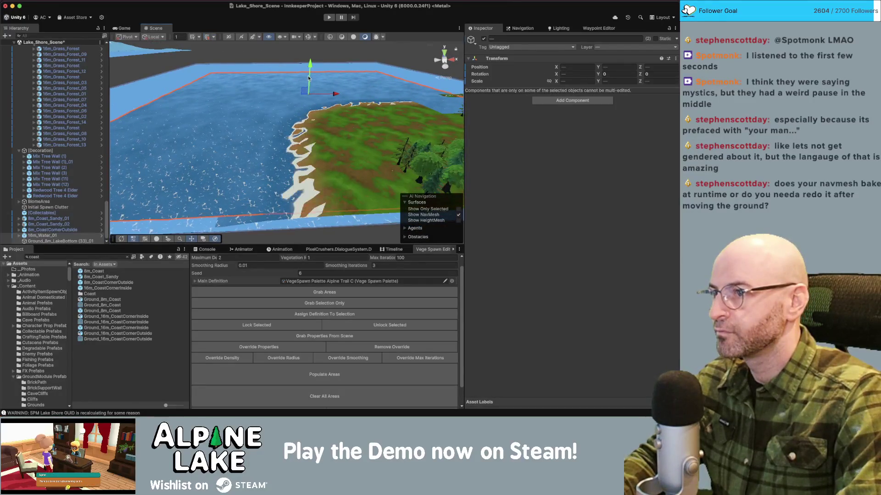
{"action": "left_click_drag", "start_coordinate": [308, 78], "coordinate": [309, 79]}
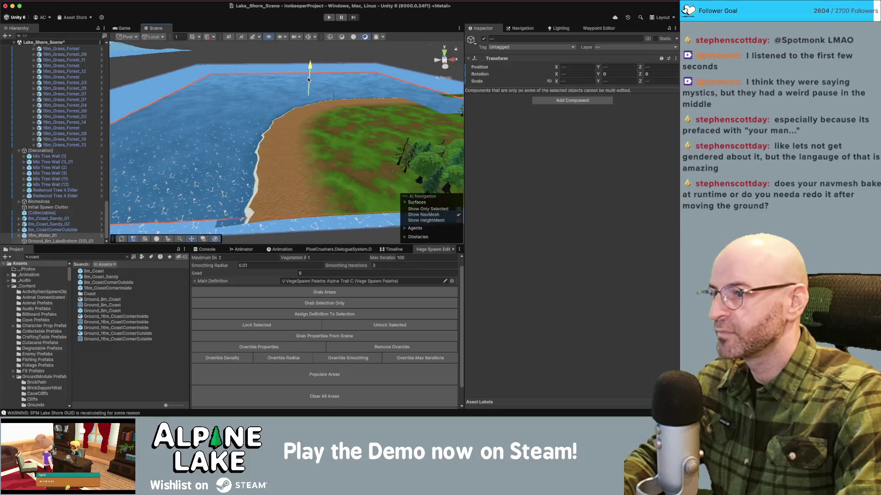
{"action": "scroll", "coordinate": [304, 81], "scroll_direction": "up", "scroll_amount": 5}
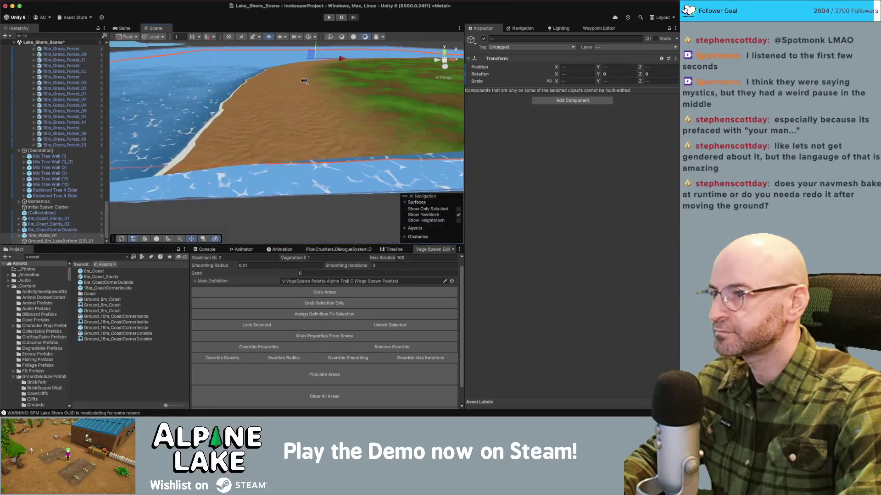
{"action": "mouse_move", "coordinate": [303, 81]}
{"action": "left_mouse_down"}
{"action": "mouse_move", "coordinate": [378, 86]}
{"action": "mouse_move", "coordinate": [352, 126]}
{"action": "mouse_move", "coordinate": [364, 105]}
{"action": "left_mouse_up"}
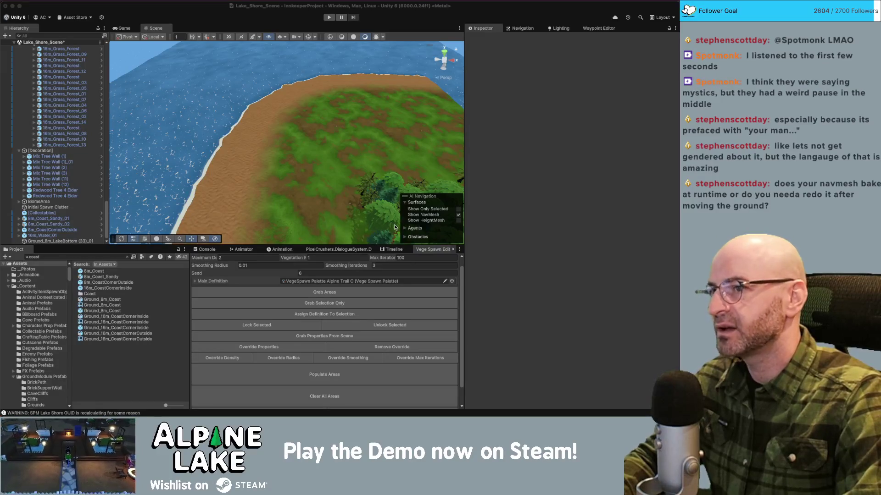
- Duplicate the 16m_Grass_Forest_09 tile and move the copy to the left
{"action": "mouse_move", "coordinate": [332, 121]}
{"action": "left_mouse_down"}
{"action": "mouse_move", "coordinate": [337, 113]}
{"action": "mouse_move", "coordinate": [307, 152]}
{"action": "left_mouse_up"}
{"action": "left_click", "coordinate": [309, 153]}
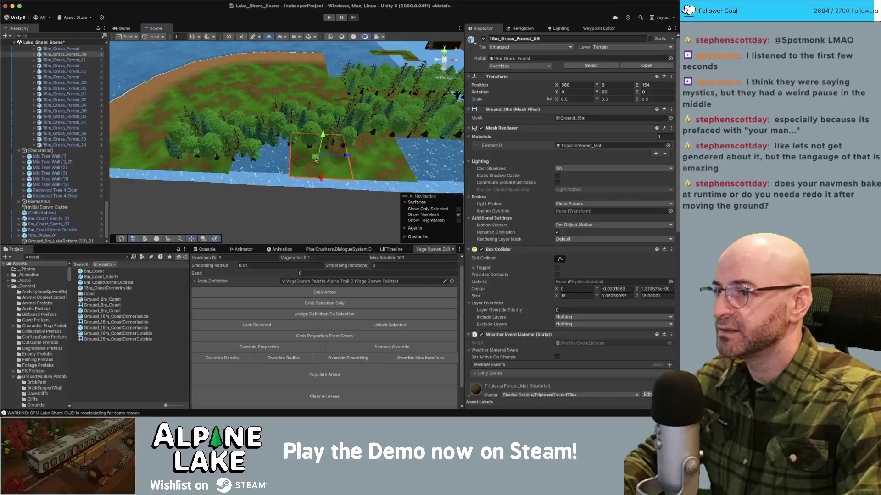
{"action": "key", "text": "super+d"}
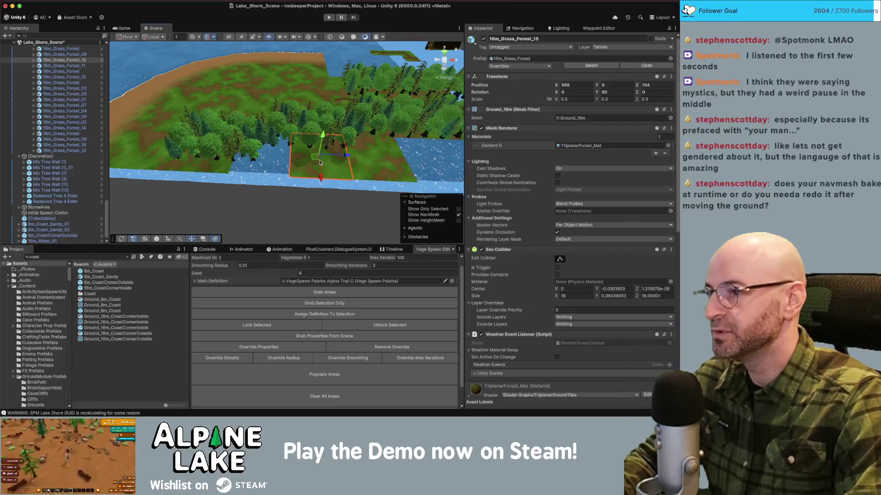
{"action": "left_click_drag", "start_coordinate": [312, 161], "coordinate": [263, 158]}
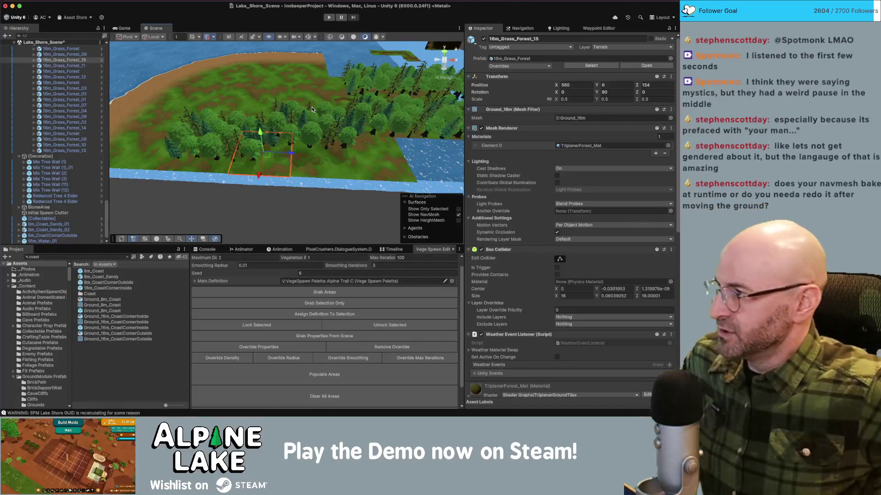
- Select 16m_Grass_Forest_02 and three adjacent forest grass tiles along the shore
{"action": "mouse_move", "coordinate": [316, 110]}
{"action": "left_mouse_down"}
{"action": "mouse_move", "coordinate": [321, 126]}
{"action": "mouse_move", "coordinate": [304, 134]}
{"action": "left_mouse_up"}
{"action": "left_click", "coordinate": [304, 133]}
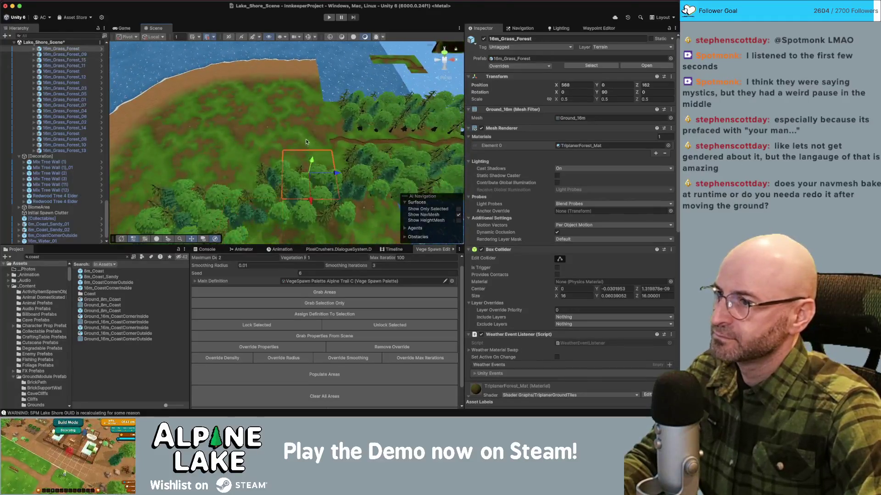
{"action": "left_click", "coordinate": [267, 121], "text": "shift"}
{"action": "left_click", "coordinate": [257, 176], "text": "shift"}
{"action": "left_click", "coordinate": [310, 162], "text": "shift"}
{"action": "left_click_drag", "start_coordinate": [310, 149], "coordinate": [306, 148]}
{"action": "mouse_move", "coordinate": [278, 114]}
{"action": "left_mouse_down"}
{"action": "mouse_move", "coordinate": [311, 123]}
{"action": "mouse_move", "coordinate": [293, 117]}
{"action": "left_mouse_up"}
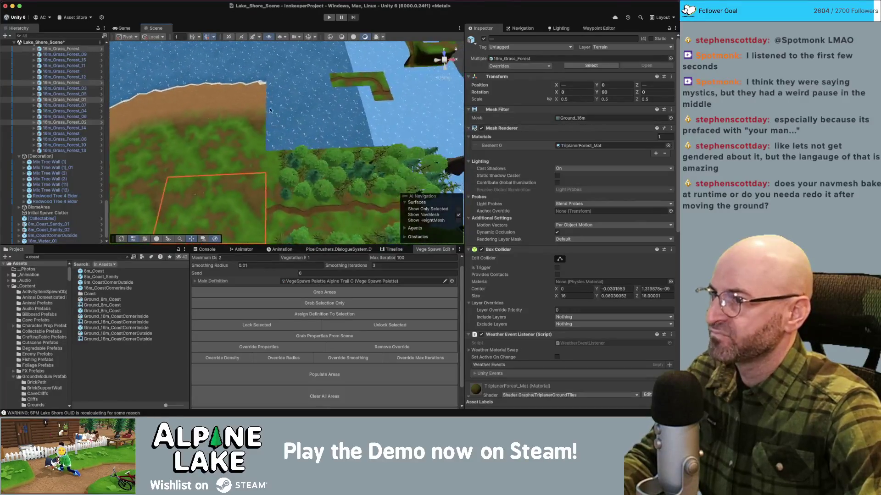
- Duplicate 8m_Coast_Sandy_02 and place the copy alongside the original, then select the small path tile
{"action": "left_click", "coordinate": [261, 111]}
{"action": "left_click", "coordinate": [248, 148]}
{"action": "left_click", "coordinate": [269, 159]}
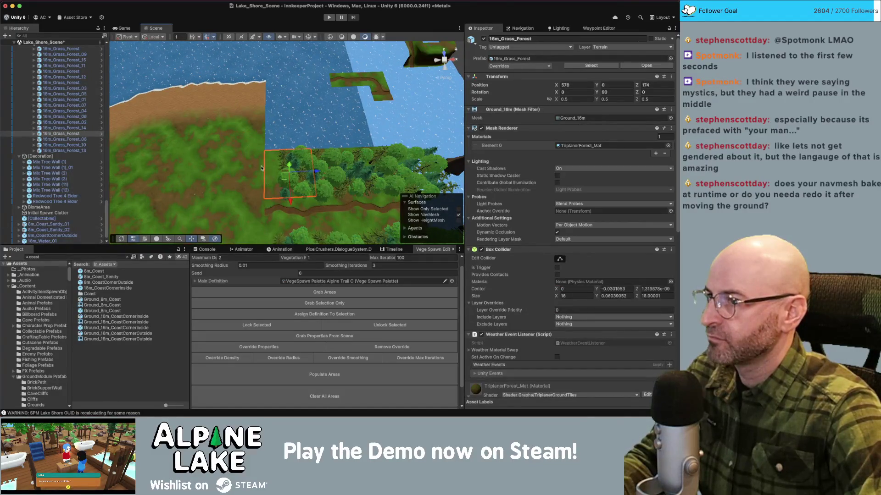
{"action": "left_click", "coordinate": [239, 116]}
{"action": "key", "text": "super+d"}
{"action": "mouse_move", "coordinate": [250, 101]}
{"action": "left_mouse_down"}
{"action": "mouse_move", "coordinate": [334, 97]}
{"action": "mouse_move", "coordinate": [322, 108]}
{"action": "left_mouse_up"}
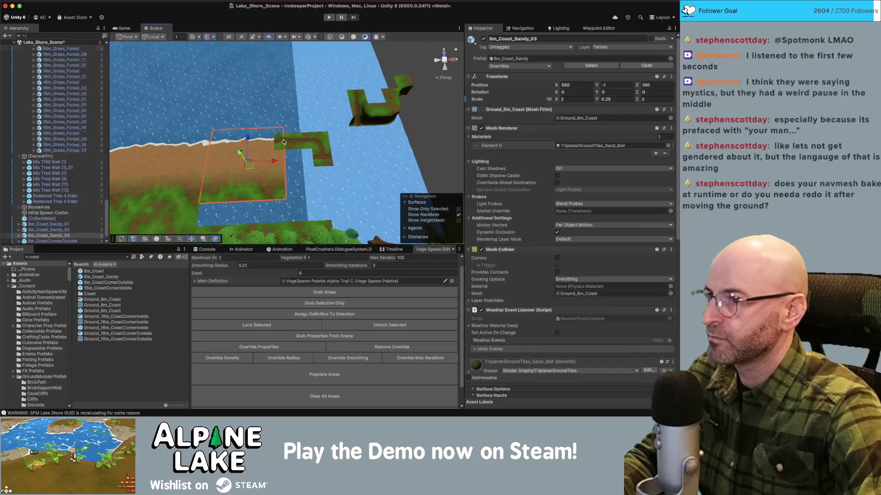
{"action": "left_click", "coordinate": [284, 142]}
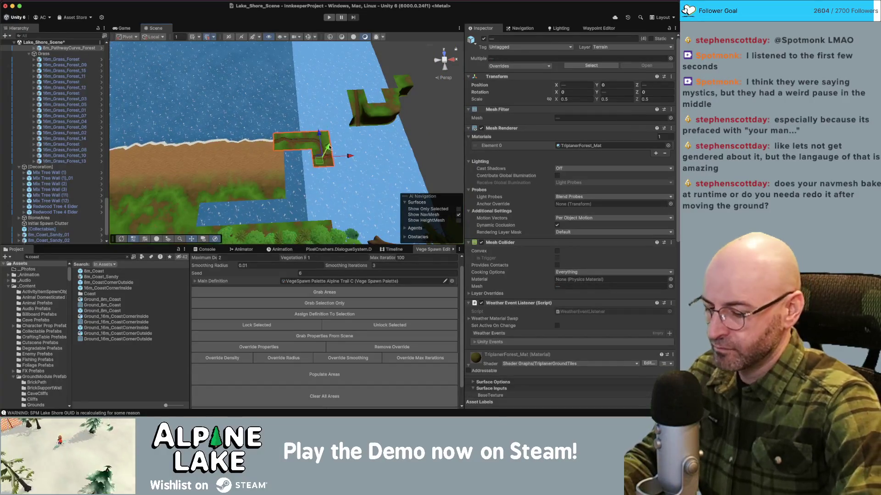
- Delete the small path tile and move the cliff ramp and corner pieces up and left
{"action": "key", "text": "super+BackSpace"}
{"action": "left_click", "coordinate": [360, 108]}
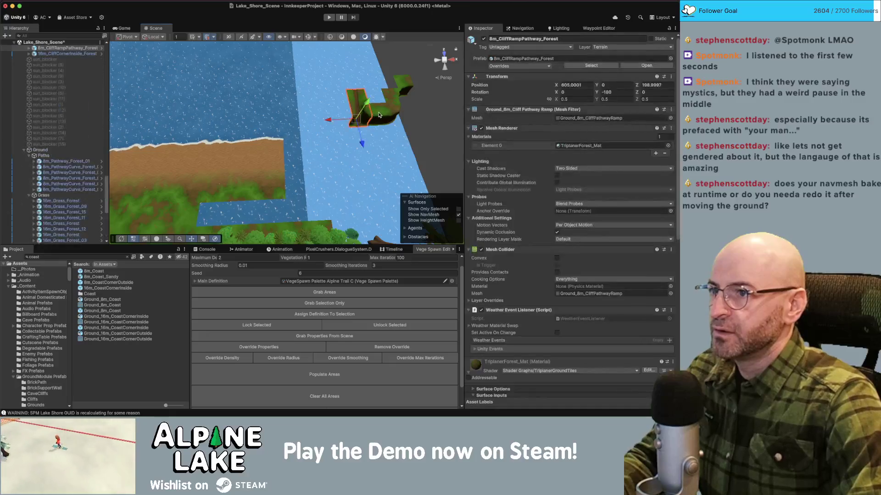
{"action": "left_click", "coordinate": [402, 88], "text": "shift"}
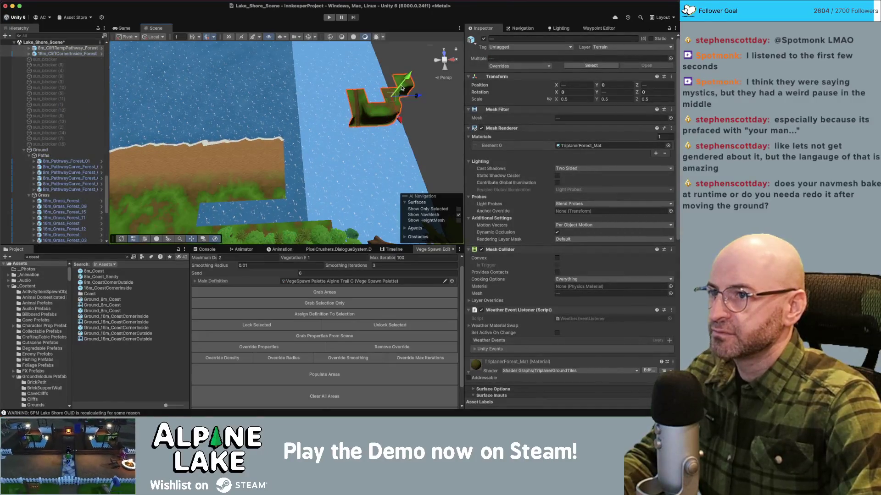
{"action": "key", "text": "super+BackSpace"}
{"action": "key", "text": "super+z"}
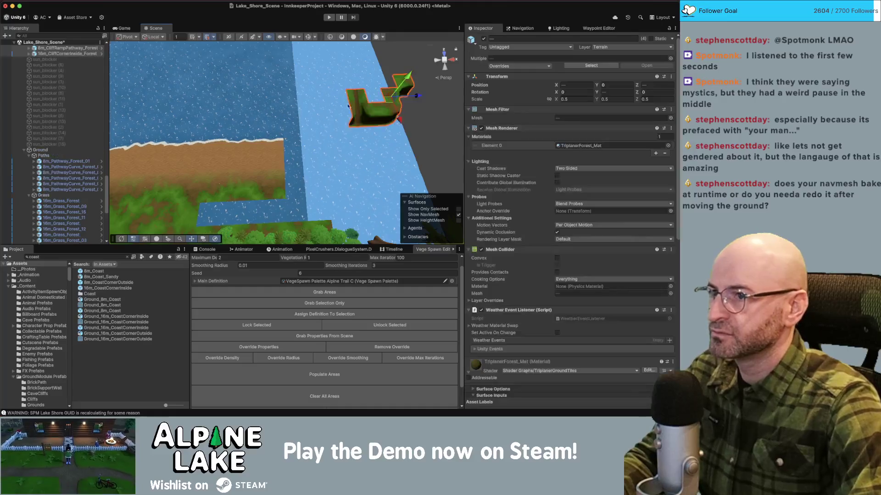
{"action": "left_click_drag", "start_coordinate": [369, 115], "coordinate": [357, 106]}
- Inspect the forest strip from above and select a grass tile and two tree walls
{"action": "scroll", "coordinate": [356, 106], "scroll_direction": "down", "scroll_amount": 5}
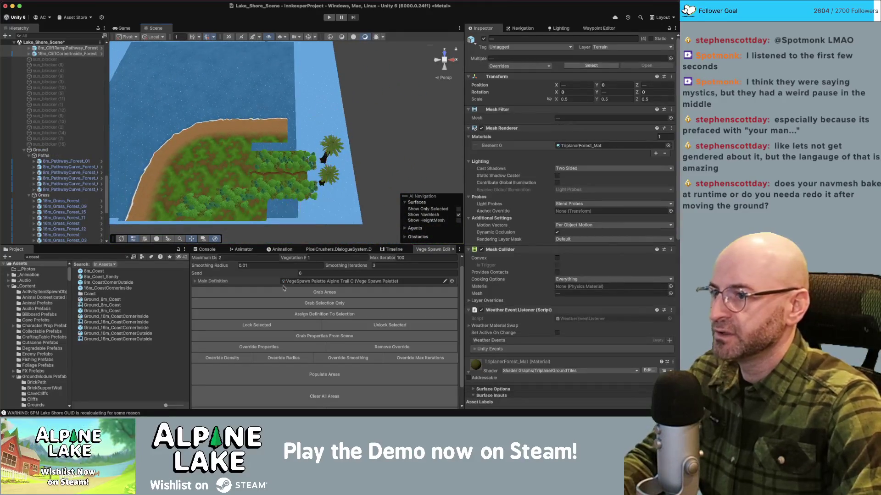
{"action": "left_click_drag", "start_coordinate": [289, 175], "coordinate": [216, 200]}
{"action": "scroll", "coordinate": [344, 159], "scroll_direction": "up", "scroll_amount": 6}
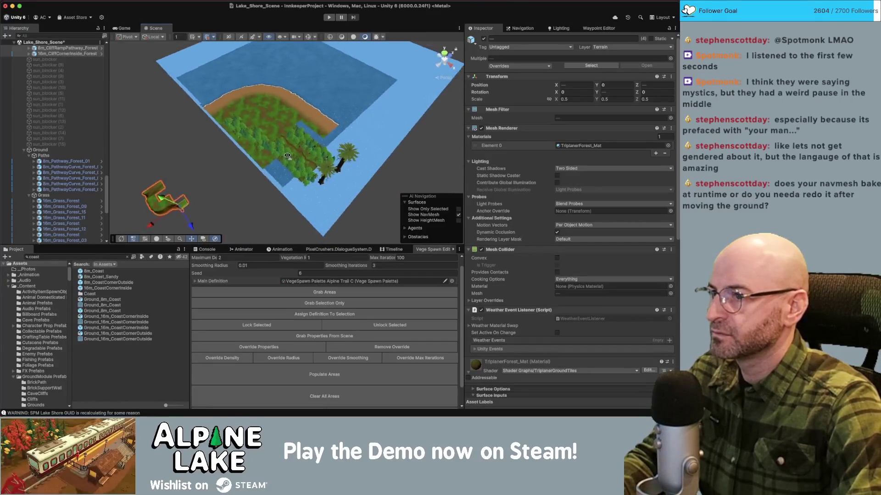
{"action": "left_click_drag", "start_coordinate": [345, 158], "coordinate": [440, 172]}
{"action": "mouse_move", "coordinate": [246, 156]}
{"action": "left_mouse_down"}
{"action": "mouse_move", "coordinate": [309, 130]}
{"action": "mouse_move", "coordinate": [301, 158]}
{"action": "left_mouse_up"}
{"action": "left_click", "coordinate": [309, 130]}
{"action": "left_click", "coordinate": [301, 158]}
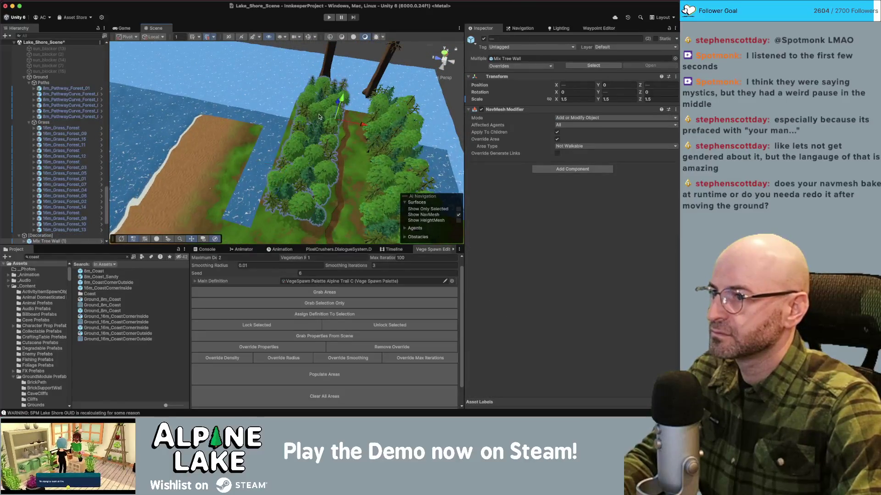
- Select the twelve grass and path tiles and slide them up-left against the beach
{"action": "mouse_move", "coordinate": [314, 118]}
{"action": "left_mouse_down"}
{"action": "mouse_move", "coordinate": [276, 172]}
{"action": "mouse_move", "coordinate": [259, 139]}
{"action": "left_mouse_up"}
{"action": "left_click", "coordinate": [277, 172]}
{"action": "left_click", "coordinate": [277, 172], "text": "shift"}
{"action": "left_click", "coordinate": [271, 142]}
{"action": "left_click", "coordinate": [298, 184], "text": "shift"}
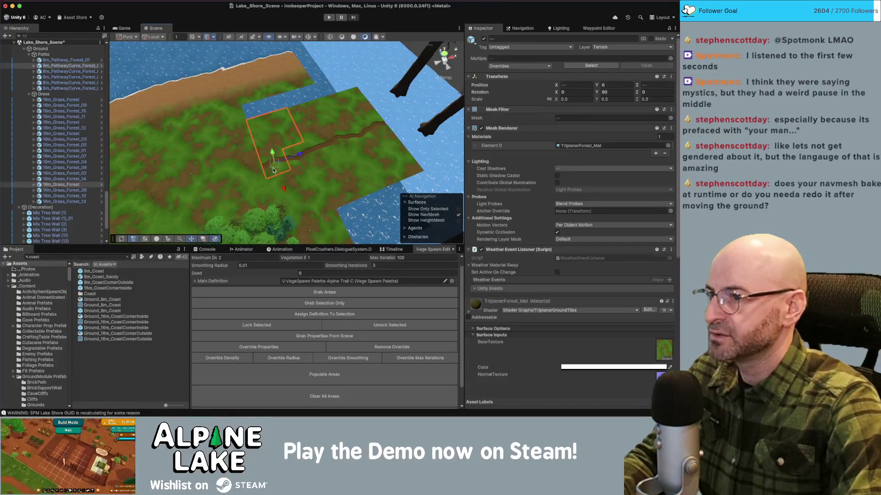
{"action": "left_click", "coordinate": [310, 118], "text": "shift"}
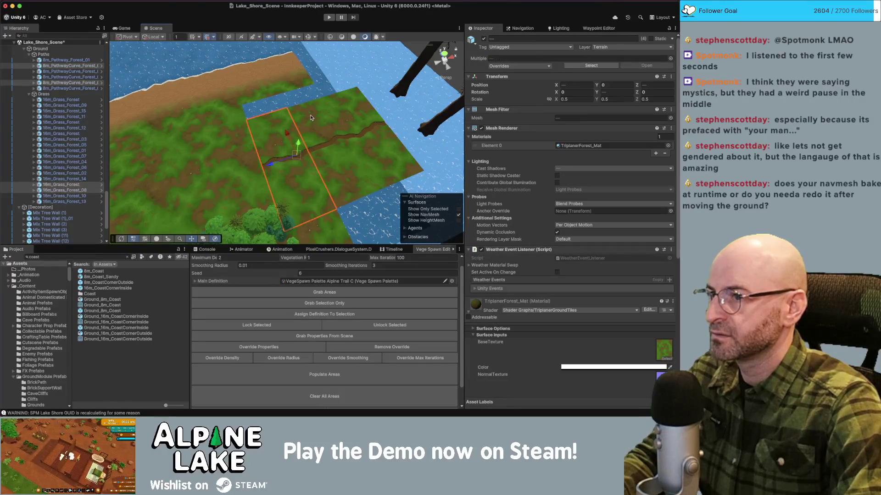
{"action": "left_click", "coordinate": [316, 143], "text": "shift"}
{"action": "left_click", "coordinate": [330, 168], "text": "shift"}
{"action": "left_click", "coordinate": [351, 105], "text": "shift"}
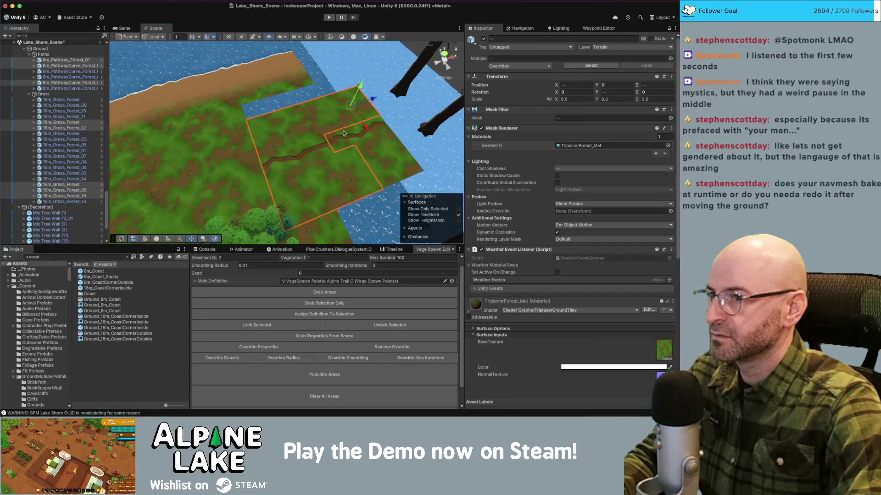
{"action": "left_click", "coordinate": [360, 136], "text": "shift"}
{"action": "left_click", "coordinate": [366, 136], "text": "shift"}
{"action": "left_click", "coordinate": [381, 138], "text": "shift"}
{"action": "left_click", "coordinate": [377, 153], "text": "shift"}
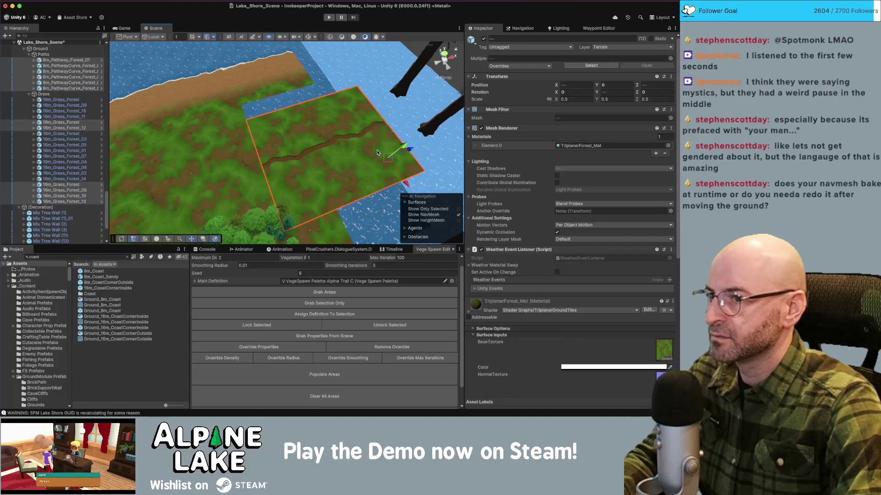
{"action": "mouse_move", "coordinate": [386, 163]}
{"action": "left_mouse_down"}
{"action": "mouse_move", "coordinate": [261, 79]}
{"action": "mouse_move", "coordinate": [233, 118]}
{"action": "mouse_move", "coordinate": [144, 163]}
{"action": "mouse_move", "coordinate": [156, 158]}
{"action": "left_mouse_up"}
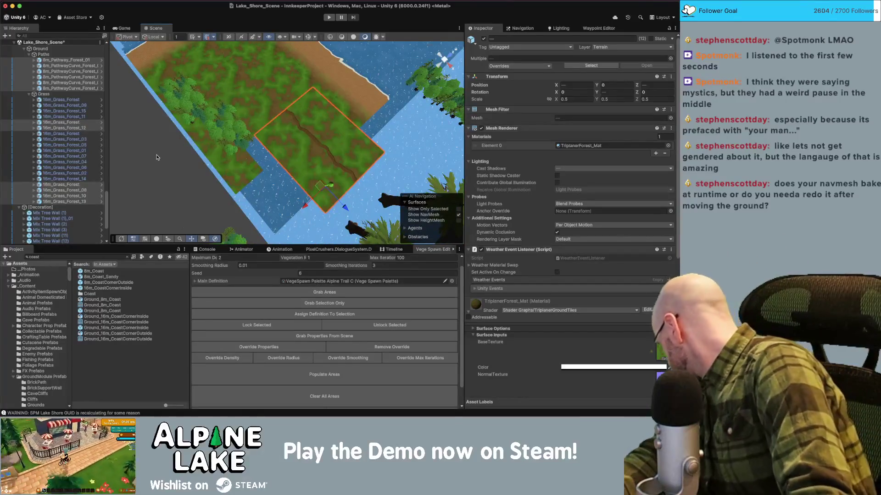
- Turn on the Scene grid and select a single grass tile at the block's edge
{"action": "left_click_drag", "start_coordinate": [284, 145], "coordinate": [255, 132]}
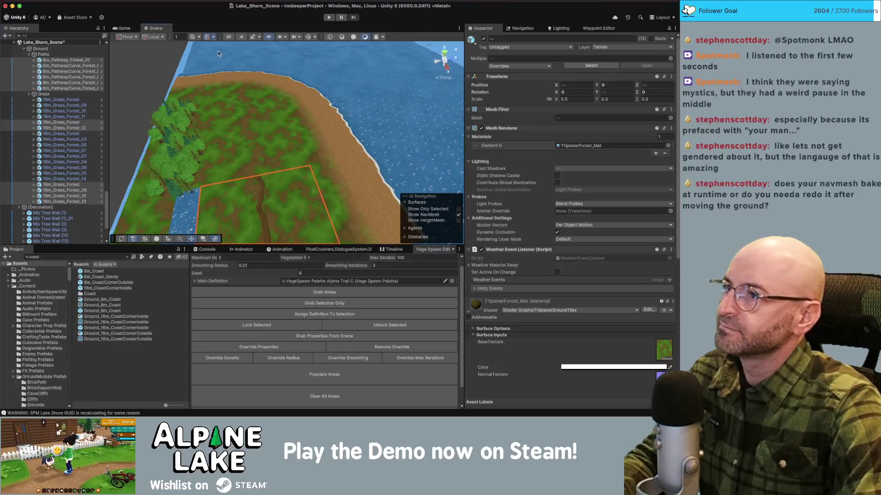
{"action": "left_click", "coordinate": [341, 37]}
{"action": "left_click_drag", "start_coordinate": [282, 127], "coordinate": [252, 128]}
{"action": "mouse_move", "coordinate": [202, 148]}
{"action": "left_mouse_down"}
{"action": "mouse_move", "coordinate": [270, 144]}
{"action": "mouse_move", "coordinate": [435, 174]}
{"action": "left_mouse_up"}
{"action": "left_click", "coordinate": [261, 146]}
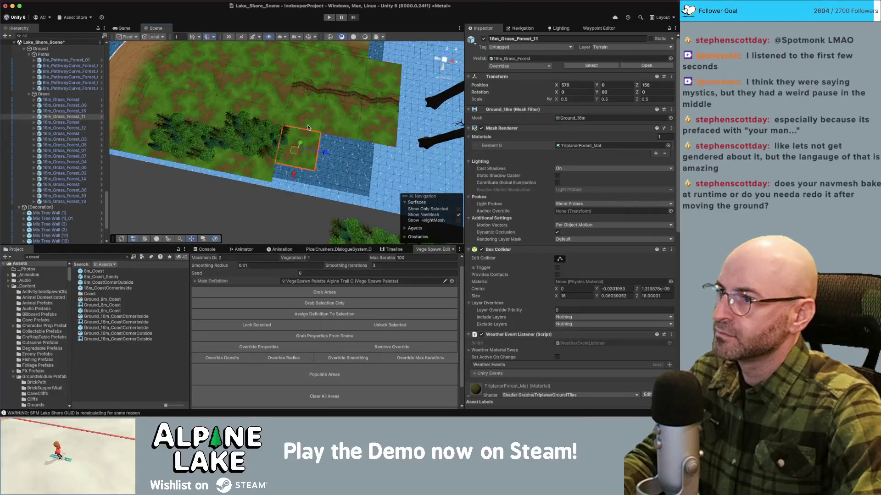
- Duplicate forest grass tiles into the next slot and a new row to extend the area
{"action": "key", "text": "super+d"}
{"action": "left_click_drag", "start_coordinate": [310, 153], "coordinate": [400, 167]}
{"action": "key", "text": "super+d"}
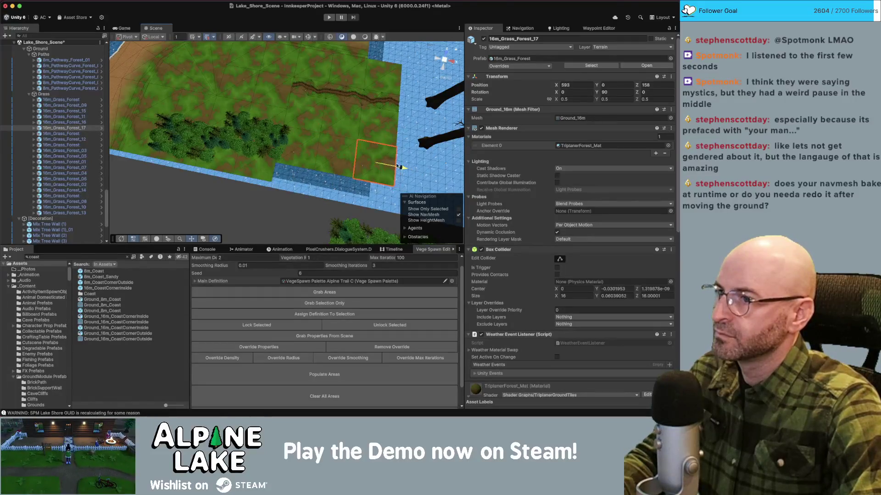
{"action": "left_click", "coordinate": [337, 161], "text": "shift"}
{"action": "left_click", "coordinate": [298, 147], "text": "shift"}
{"action": "key", "text": "super+d"}
{"action": "mouse_move", "coordinate": [298, 158]}
{"action": "left_mouse_down"}
{"action": "mouse_move", "coordinate": [281, 204]}
{"action": "mouse_move", "coordinate": [272, 118]}
{"action": "mouse_move", "coordinate": [317, 119]}
{"action": "mouse_move", "coordinate": [299, 122]}
{"action": "mouse_move", "coordinate": [300, 211]}
{"action": "mouse_move", "coordinate": [331, 142]}
{"action": "mouse_move", "coordinate": [323, 117]}
{"action": "mouse_move", "coordinate": [276, 170]}
{"action": "mouse_move", "coordinate": [233, 167]}
{"action": "mouse_move", "coordinate": [218, 132]}
{"action": "mouse_move", "coordinate": [202, 156]}
{"action": "mouse_move", "coordinate": [197, 200]}
{"action": "left_mouse_up"}
- Shift a strip of grass tiles left and duplicate Mix Tree Wall (2) along the shore
{"action": "left_click", "coordinate": [300, 123]}
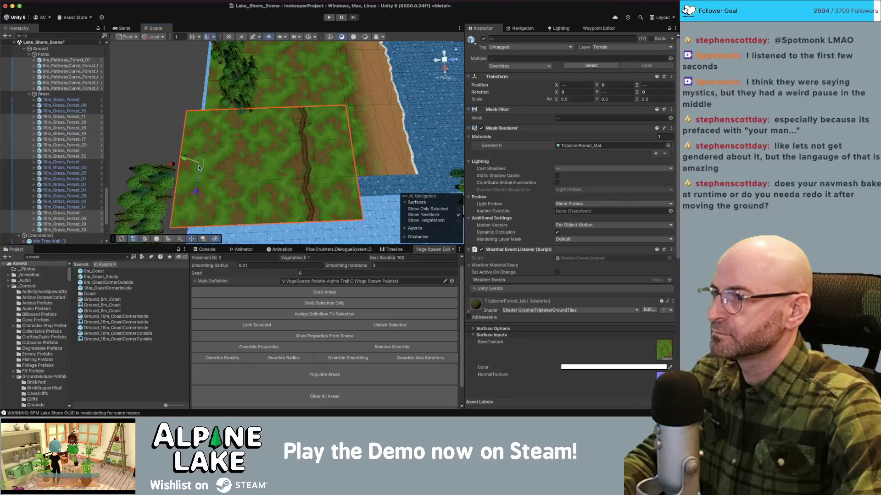
{"action": "left_click_drag", "start_coordinate": [184, 166], "coordinate": [146, 170]}
{"action": "mouse_move", "coordinate": [167, 128]}
{"action": "left_mouse_down"}
{"action": "mouse_move", "coordinate": [170, 211]}
{"action": "mouse_move", "coordinate": [305, 205]}
{"action": "mouse_move", "coordinate": [404, 111]}
{"action": "mouse_move", "coordinate": [282, 174]}
{"action": "mouse_move", "coordinate": [285, 150]}
{"action": "mouse_move", "coordinate": [311, 156]}
{"action": "mouse_move", "coordinate": [279, 170]}
{"action": "mouse_move", "coordinate": [174, 160]}
{"action": "mouse_move", "coordinate": [242, 195]}
{"action": "left_mouse_up"}
{"action": "left_click", "coordinate": [282, 174]}
{"action": "key", "text": "super+d"}
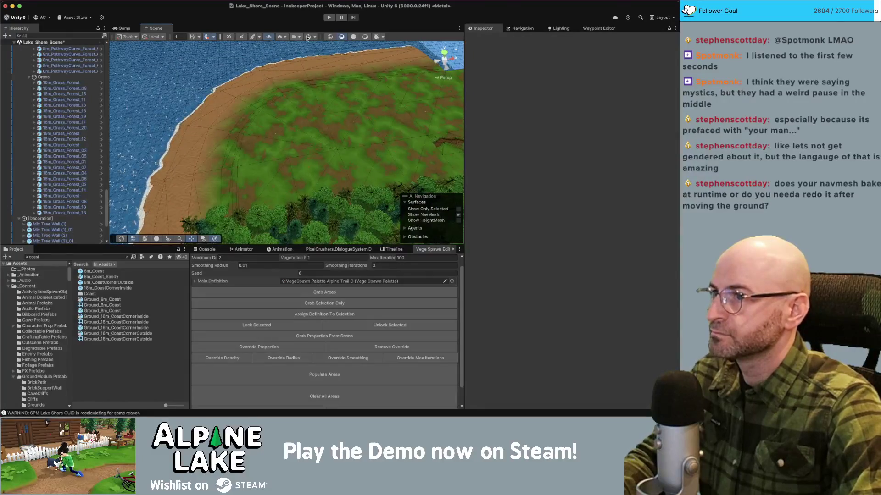
- Turn off wireframe draw mode and duplicate the first sandy coast tile
{"action": "left_click", "coordinate": [365, 37]}
{"action": "mouse_move", "coordinate": [349, 60]}
{"action": "left_mouse_down"}
{"action": "mouse_move", "coordinate": [315, 88]}
{"action": "mouse_move", "coordinate": [332, 27]}
{"action": "mouse_move", "coordinate": [273, 130]}
{"action": "mouse_move", "coordinate": [326, 153]}
{"action": "left_mouse_up"}
{"action": "left_click", "coordinate": [295, 134]}
{"action": "key", "text": "super+d"}
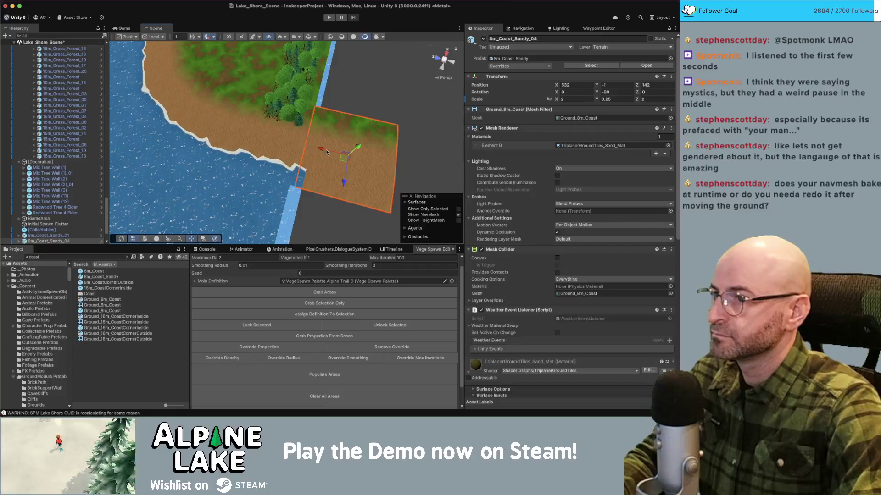
- Duplicate grass tiles into the shoreline gaps and fill the water corner with a sand tile
{"action": "left_click", "coordinate": [320, 90]}
{"action": "mouse_move", "coordinate": [320, 90]}
{"action": "left_mouse_down"}
{"action": "mouse_move", "coordinate": [363, 84]}
{"action": "mouse_move", "coordinate": [268, 105]}
{"action": "mouse_move", "coordinate": [324, 130]}
{"action": "left_mouse_up"}
{"action": "key", "text": "super+d"}
{"action": "key", "text": "super+d"}
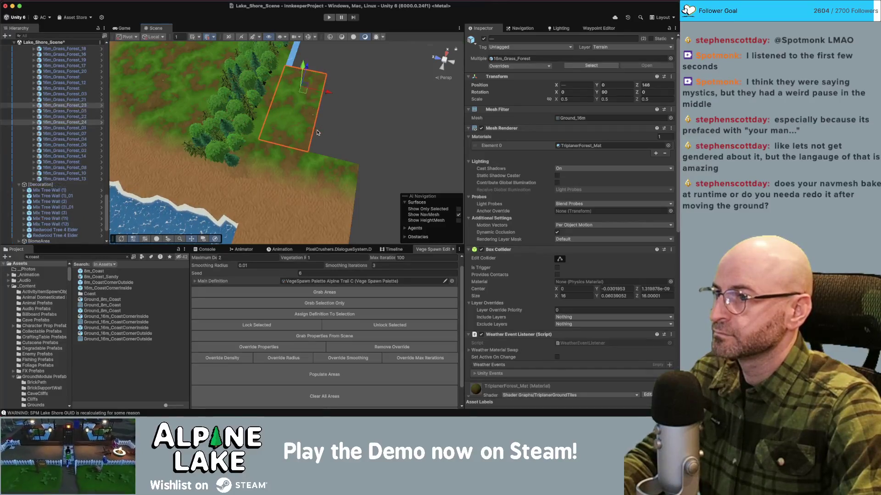
{"action": "left_click_drag", "start_coordinate": [337, 97], "coordinate": [393, 106]}
{"action": "mouse_move", "coordinate": [321, 115]}
{"action": "left_mouse_down"}
{"action": "mouse_move", "coordinate": [242, 113]}
{"action": "mouse_move", "coordinate": [250, 135]}
{"action": "mouse_move", "coordinate": [346, 118]}
{"action": "mouse_move", "coordinate": [340, 124]}
{"action": "left_mouse_up"}
{"action": "key", "text": "super+d"}
{"action": "key", "text": "super+d"}
{"action": "left_click", "coordinate": [350, 154]}
{"action": "mouse_move", "coordinate": [351, 154]}
{"action": "left_mouse_down"}
{"action": "mouse_move", "coordinate": [333, 90]}
{"action": "mouse_move", "coordinate": [294, 80]}
{"action": "mouse_move", "coordinate": [366, 120]}
{"action": "mouse_move", "coordinate": [374, 111]}
{"action": "mouse_move", "coordinate": [324, 81]}
{"action": "mouse_move", "coordinate": [344, 95]}
{"action": "left_mouse_up"}
{"action": "left_click", "coordinate": [365, 121]}
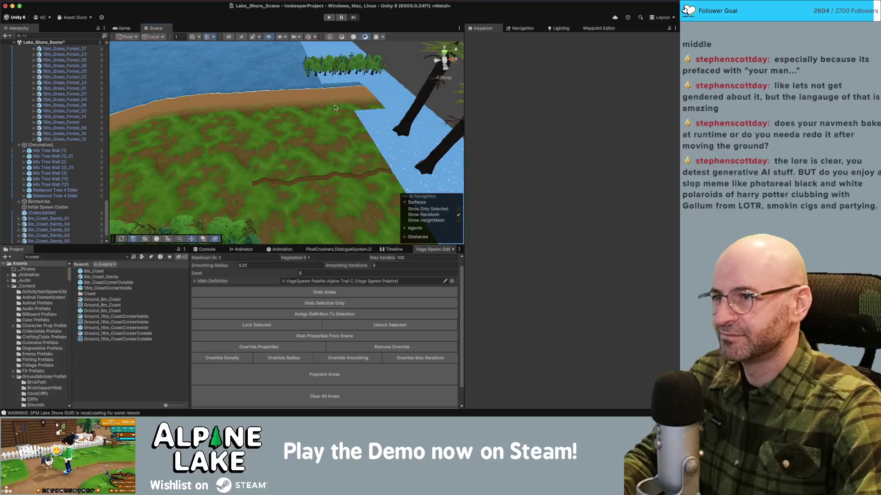
{"action": "left_click", "coordinate": [333, 83]}
{"action": "left_click", "coordinate": [316, 114]}
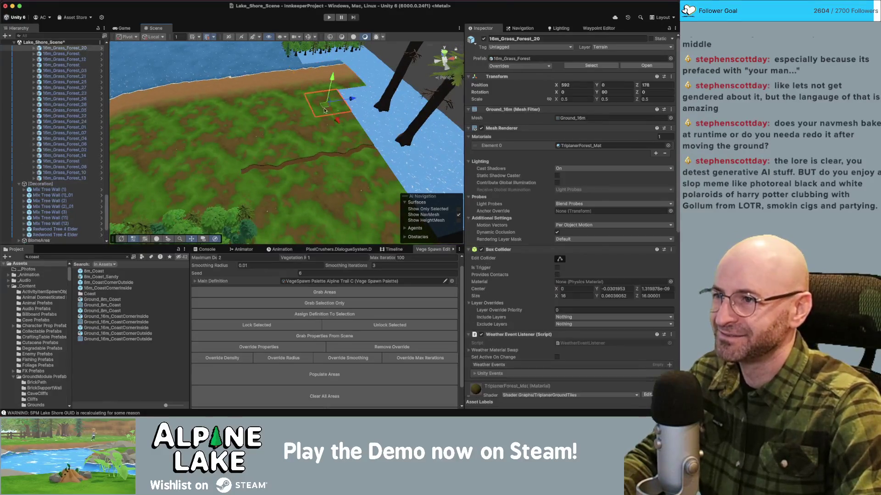
{"action": "left_click_drag", "start_coordinate": [320, 97], "coordinate": [352, 103]}
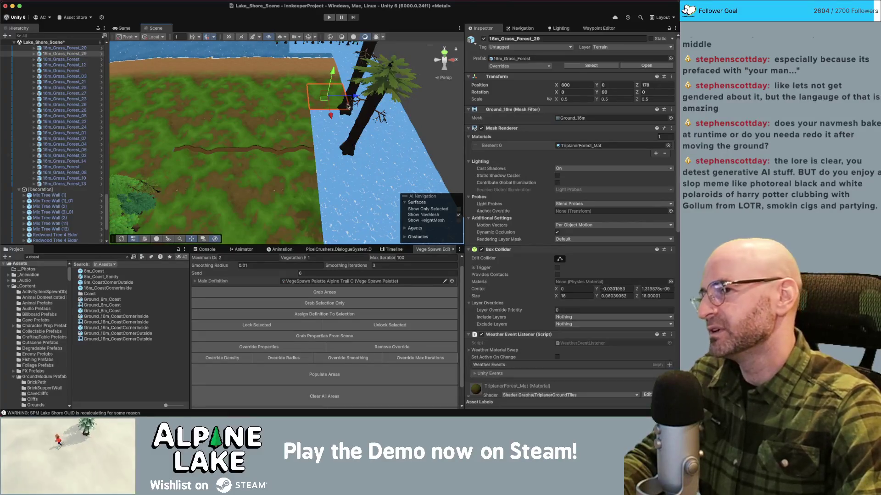
{"action": "left_click", "coordinate": [298, 119]}
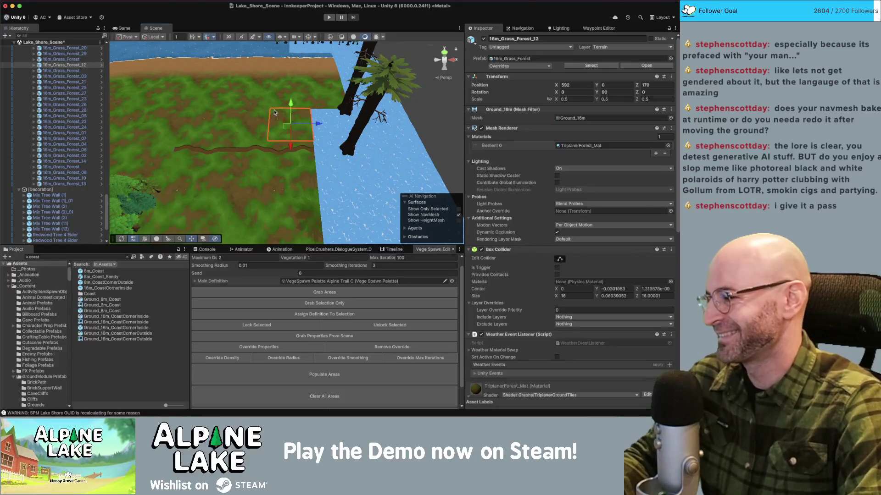
{"action": "scroll", "coordinate": [277, 115], "scroll_direction": "up", "scroll_amount": 3}
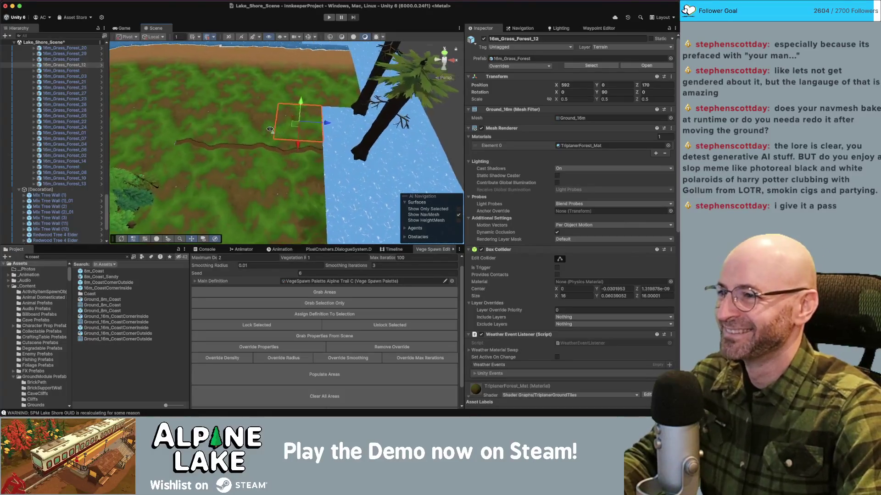
{"action": "left_click", "coordinate": [233, 157]}
{"action": "left_click", "coordinate": [188, 151]}
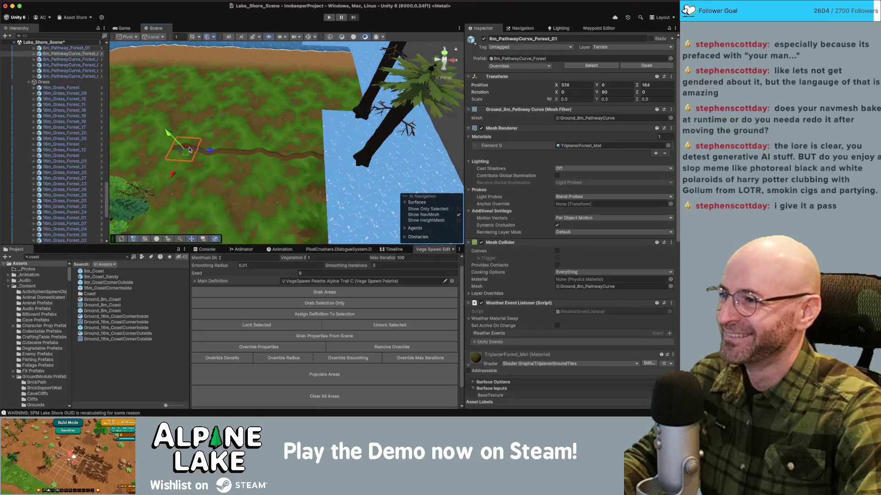
{"action": "key", "text": "f"}
{"action": "left_click", "coordinate": [281, 142]}
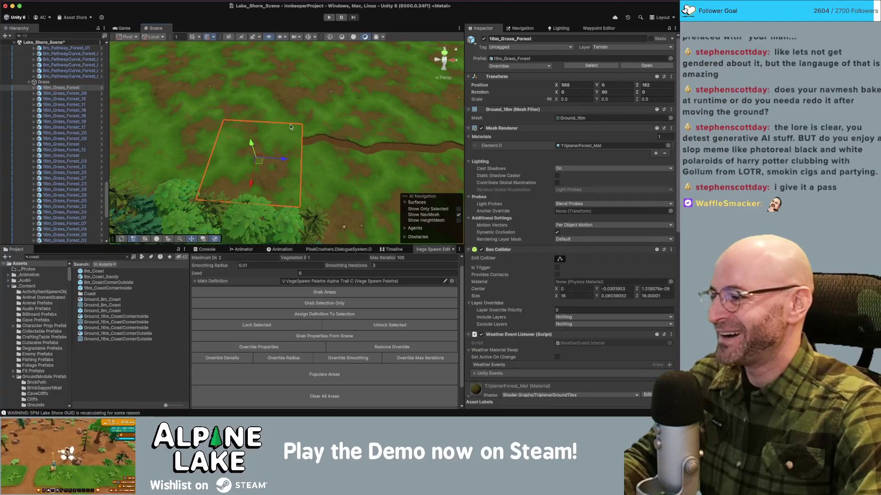
{"action": "mouse_move", "coordinate": [307, 140]}
{"action": "left_mouse_down"}
{"action": "mouse_move", "coordinate": [300, 128]}
{"action": "mouse_move", "coordinate": [325, 143]}
{"action": "mouse_move", "coordinate": [354, 133]}
{"action": "left_mouse_up"}
{"action": "key", "text": "ctrl+d"}
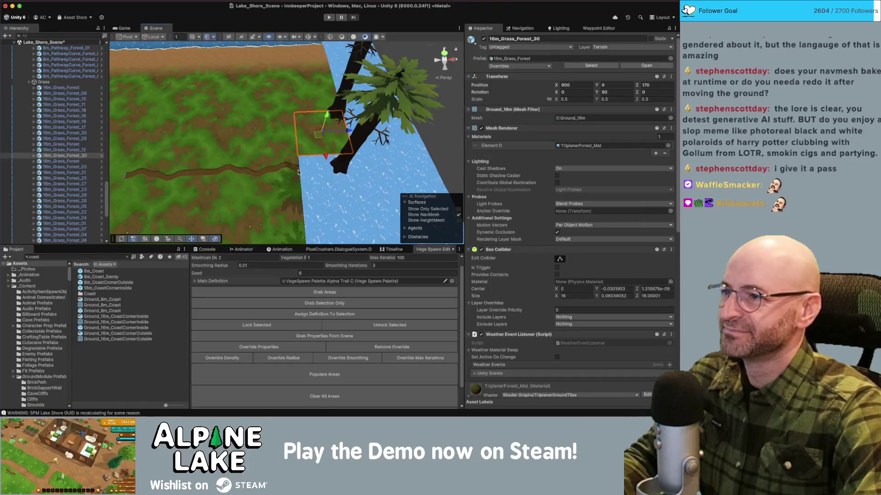
{"action": "left_click", "coordinate": [196, 180]}
{"action": "left_click", "coordinate": [196, 180]}
{"action": "key", "text": "ctrl+d"}
{"action": "left_click_drag", "start_coordinate": [196, 180], "coordinate": [320, 178]}
{"action": "left_click", "coordinate": [237, 175]}
{"action": "key", "text": "ctrl+d"}
{"action": "mouse_move", "coordinate": [237, 174]}
{"action": "left_mouse_down"}
{"action": "mouse_move", "coordinate": [337, 175]}
{"action": "mouse_move", "coordinate": [344, 187]}
{"action": "left_mouse_up"}
{"action": "scroll", "coordinate": [330, 175], "scroll_direction": "down", "scroll_amount": 3}
{"action": "left_click", "coordinate": [277, 186]}
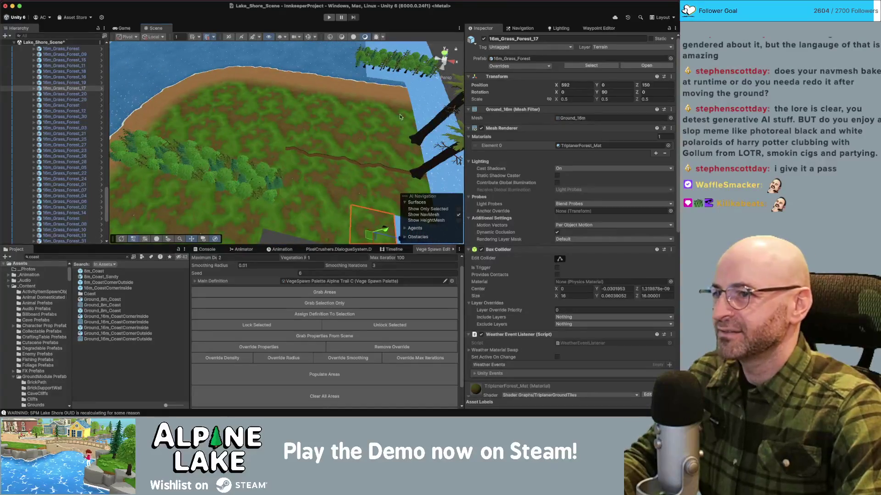
{"action": "mouse_move", "coordinate": [312, 136]}
{"action": "left_mouse_down"}
{"action": "mouse_move", "coordinate": [328, 135]}
{"action": "mouse_move", "coordinate": [339, 103]}
{"action": "left_mouse_up"}
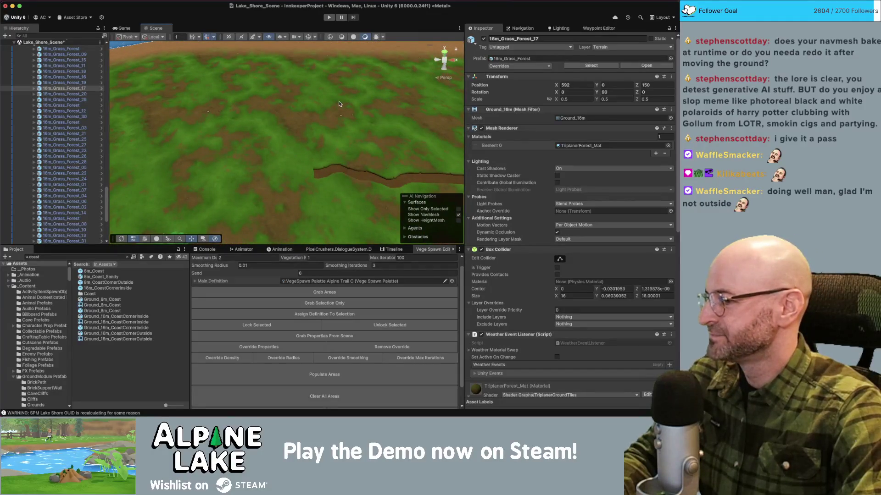
{"action": "left_click_drag", "start_coordinate": [338, 112], "coordinate": [333, 121]}
{"action": "left_click", "coordinate": [321, 191]}
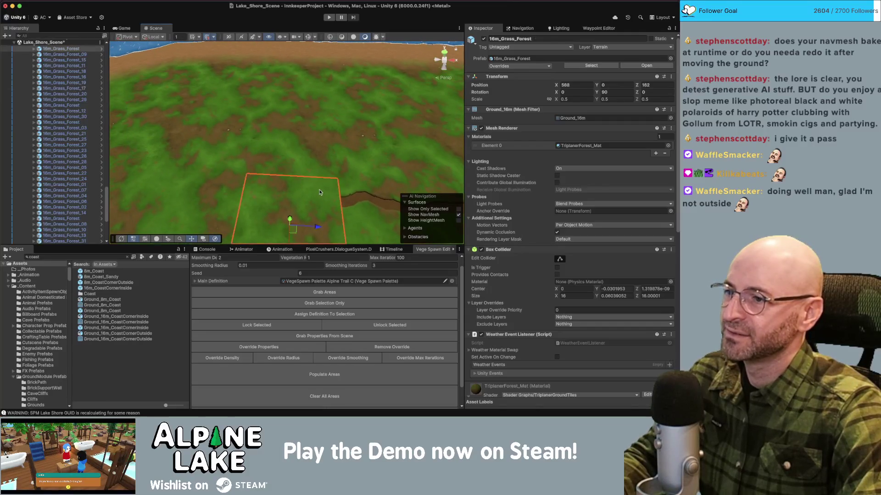
{"action": "left_click", "coordinate": [335, 166], "text": "shift"}
{"action": "left_click_drag", "start_coordinate": [337, 169], "coordinate": [335, 158]}
{"action": "left_click", "coordinate": [128, 256]}
{"action": "mouse_move", "coordinate": [349, 64]}
{"action": "left_mouse_down"}
{"action": "mouse_move", "coordinate": [385, 90]}
{"action": "mouse_move", "coordinate": [342, 133]}
{"action": "mouse_move", "coordinate": [247, 172]}
{"action": "left_mouse_up"}
{"action": "left_click", "coordinate": [390, 117]}
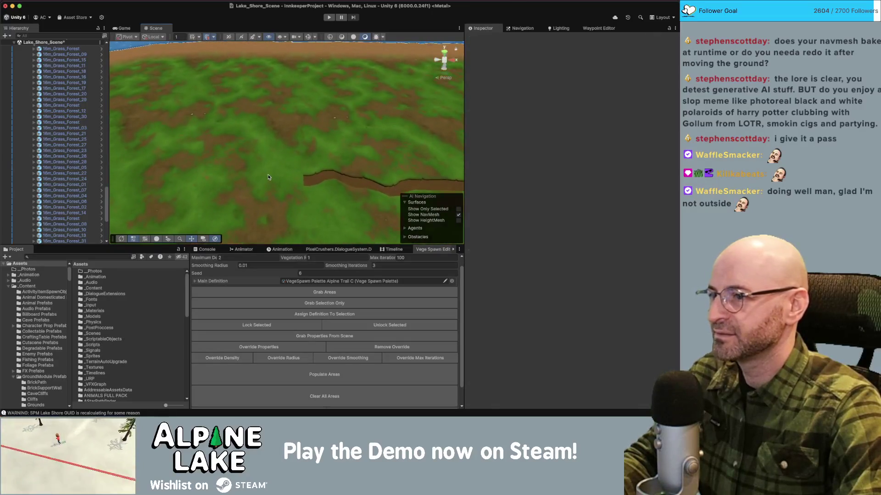
{"action": "left_click", "coordinate": [272, 175]}
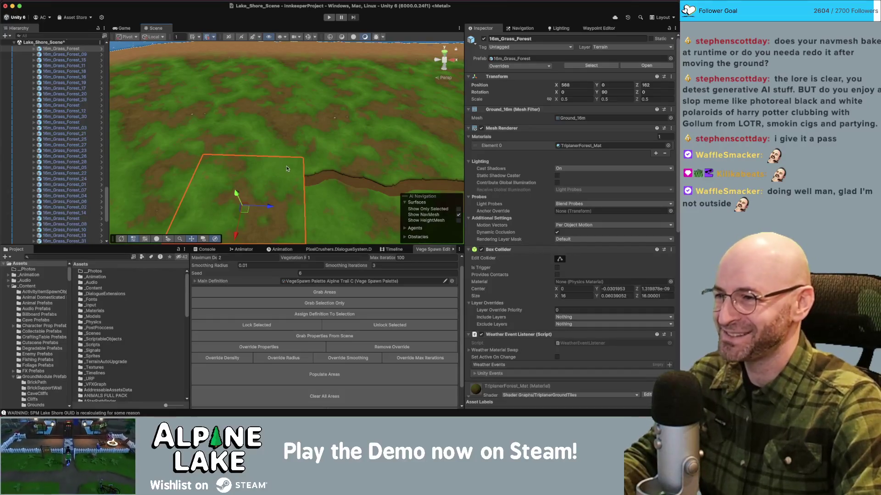
{"action": "left_click", "coordinate": [105, 256]}
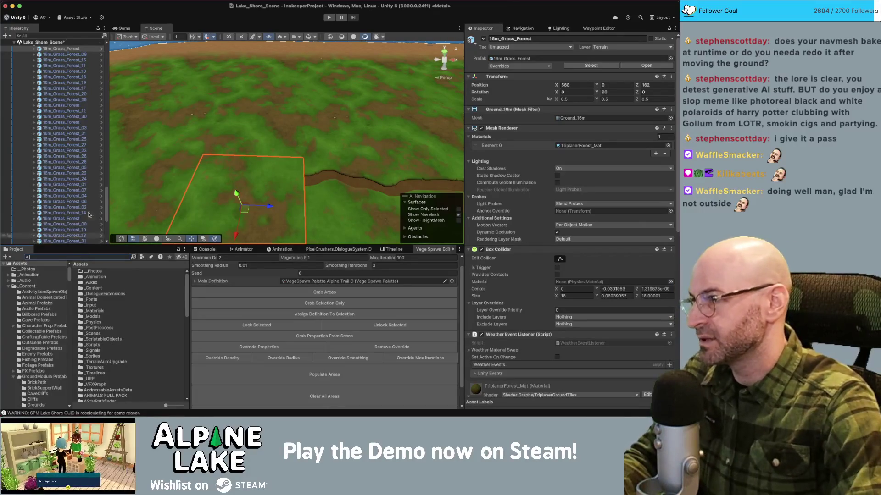
{"action": "left_click", "coordinate": [320, 181]}
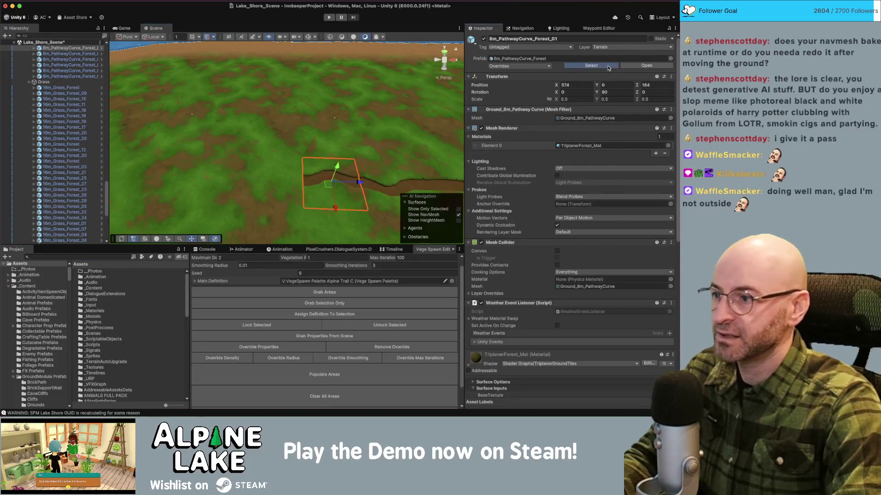
- Browse the Grounds pathway prefabs: 8m_PathwayEnd, 8m_PathwaySquareB, SquareB_Forest and SquareA_Forest
{"action": "left_click", "coordinate": [591, 65]}
{"action": "left_click", "coordinate": [110, 341]}
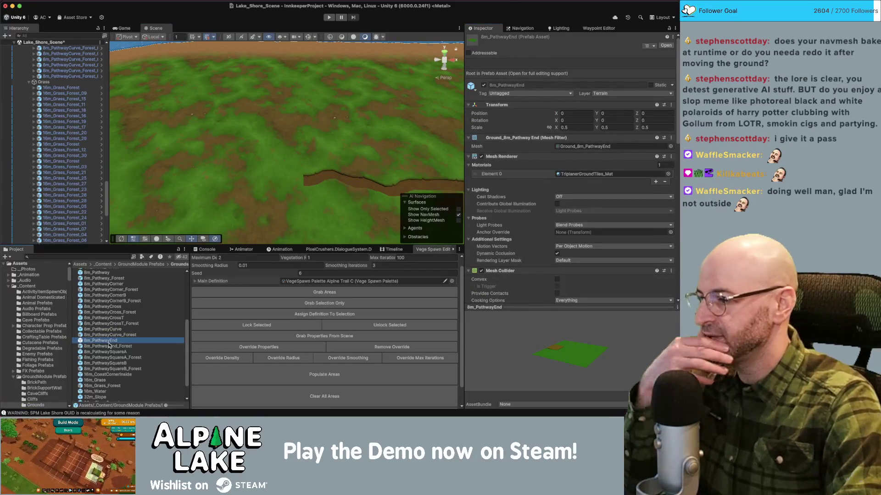
{"action": "scroll", "coordinate": [114, 328], "scroll_direction": "up", "scroll_amount": 1}
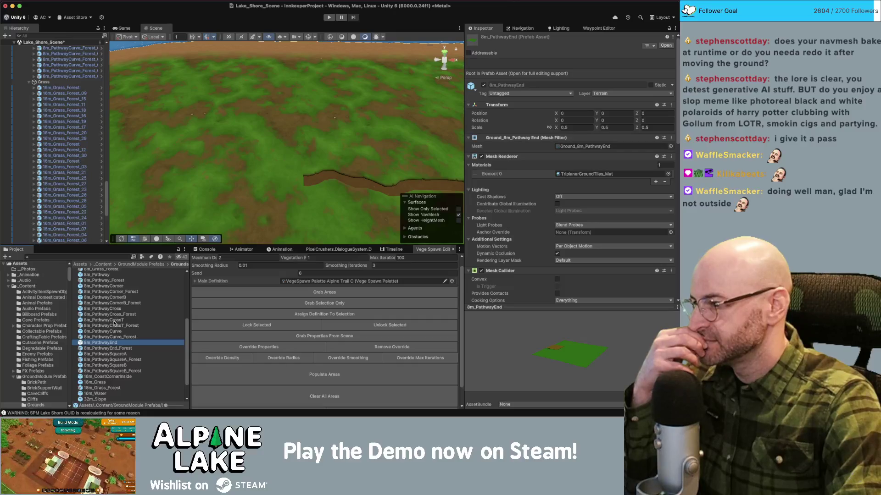
{"action": "scroll", "coordinate": [114, 323], "scroll_direction": "up", "scroll_amount": 1}
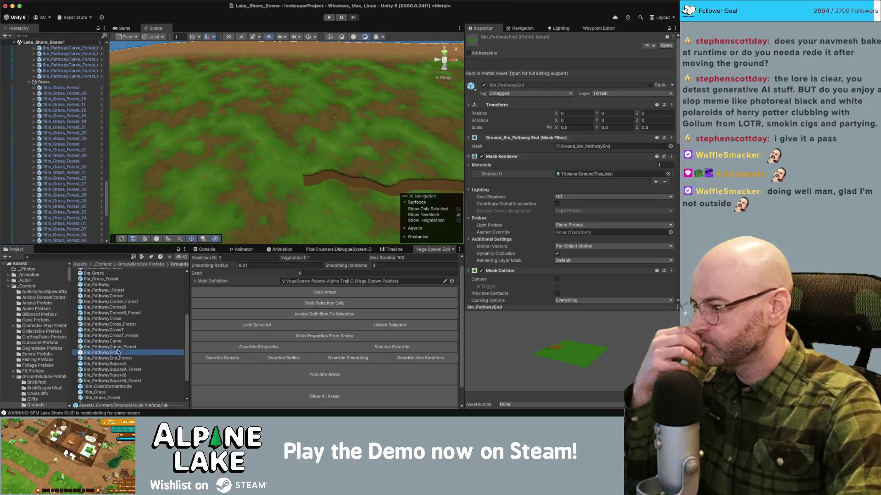
{"action": "scroll", "coordinate": [118, 353], "scroll_direction": "down", "scroll_amount": 1}
{"action": "left_click", "coordinate": [117, 375]}
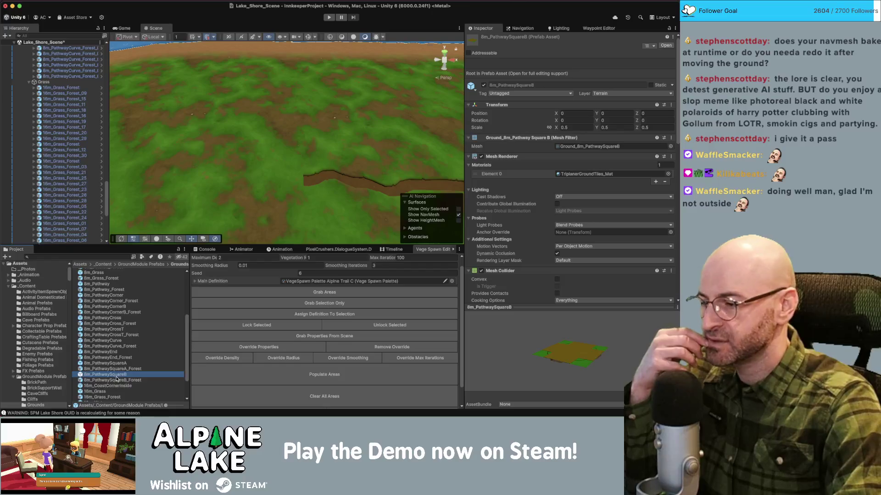
{"action": "left_click", "coordinate": [117, 381]}
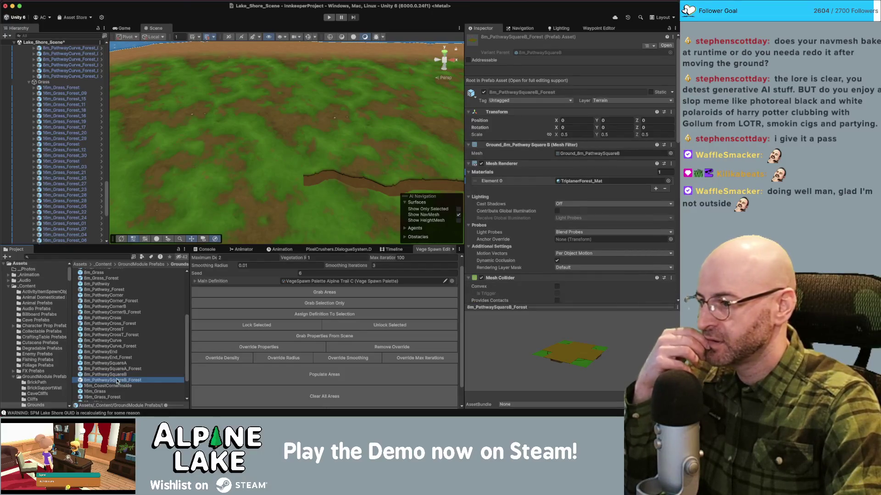
{"action": "left_click", "coordinate": [118, 369]}
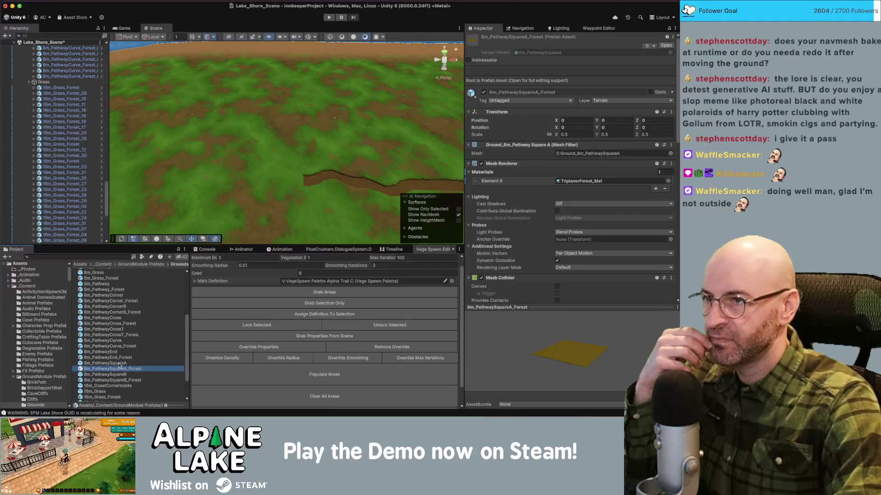
- Preview 8m_PathwaySquareA_Forest in Prefab Mode, then drag it into Lake_Shore_Scene near the path end
{"action": "left_click", "coordinate": [574, 347]}
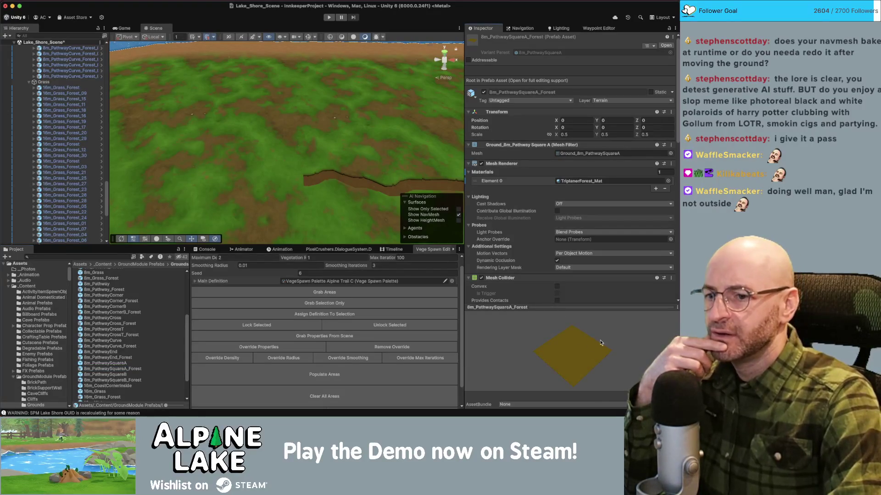
{"action": "left_click", "coordinate": [118, 358]}
{"action": "left_click", "coordinate": [119, 369]}
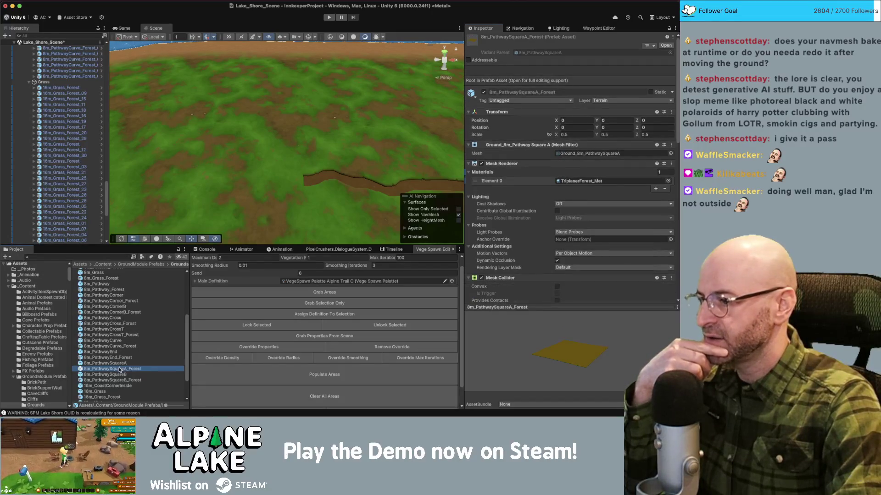
{"action": "double_click", "coordinate": [120, 369]}
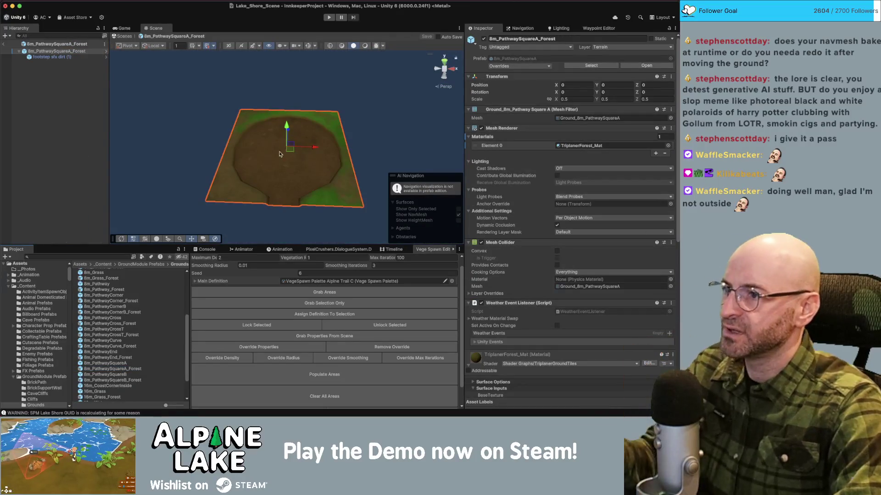
{"action": "left_click", "coordinate": [4, 44]}
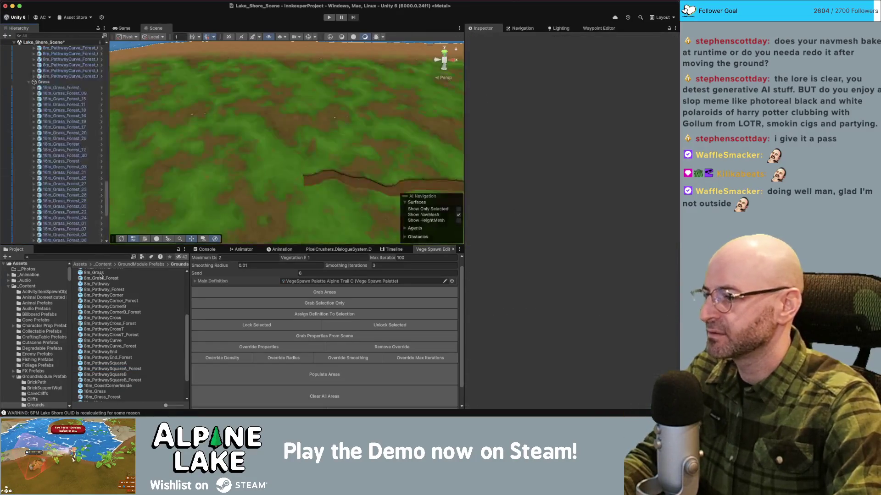
{"action": "mouse_move", "coordinate": [124, 369]}
{"action": "left_mouse_down"}
{"action": "mouse_move", "coordinate": [298, 176]}
{"action": "mouse_move", "coordinate": [284, 184]}
{"action": "left_mouse_up"}
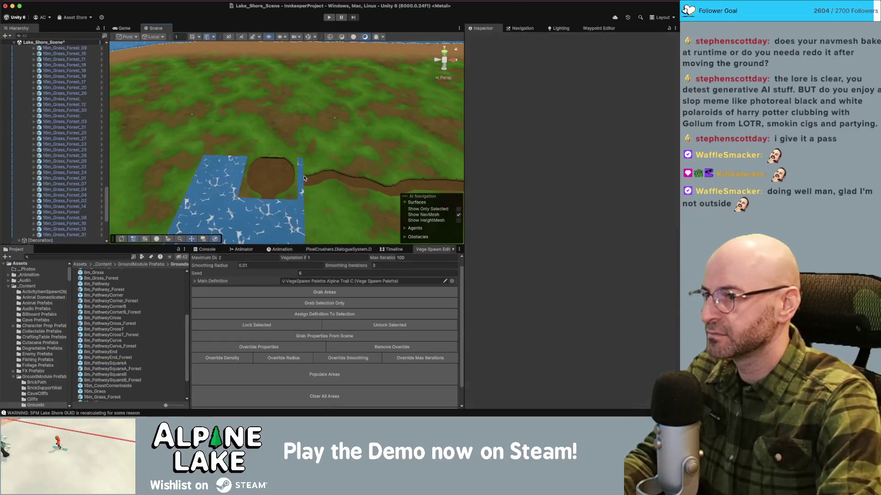
- Rotate the pathway square -90° and snap it to 570/0/165 beside the path
{"action": "left_click_drag", "start_coordinate": [280, 184], "coordinate": [364, 177]}
{"action": "key", "text": "w"}
{"action": "mouse_move", "coordinate": [278, 174]}
{"action": "left_mouse_down"}
{"action": "mouse_move", "coordinate": [278, 187]}
{"action": "mouse_move", "coordinate": [306, 163]}
{"action": "mouse_move", "coordinate": [299, 182]}
{"action": "left_mouse_up"}
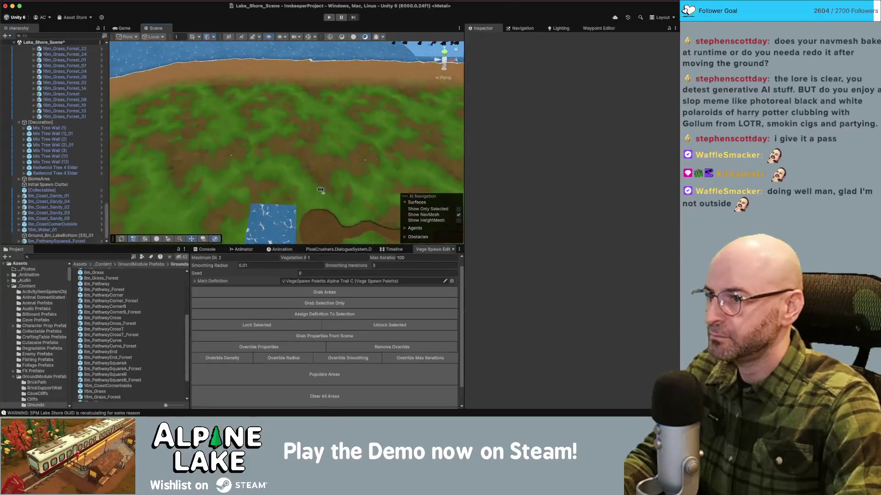
- Duplicate a 16m_Grass_Forest tile by the pond and set its scale to 0.25
{"action": "left_click", "coordinate": [215, 216]}
{"action": "key", "text": "f"}
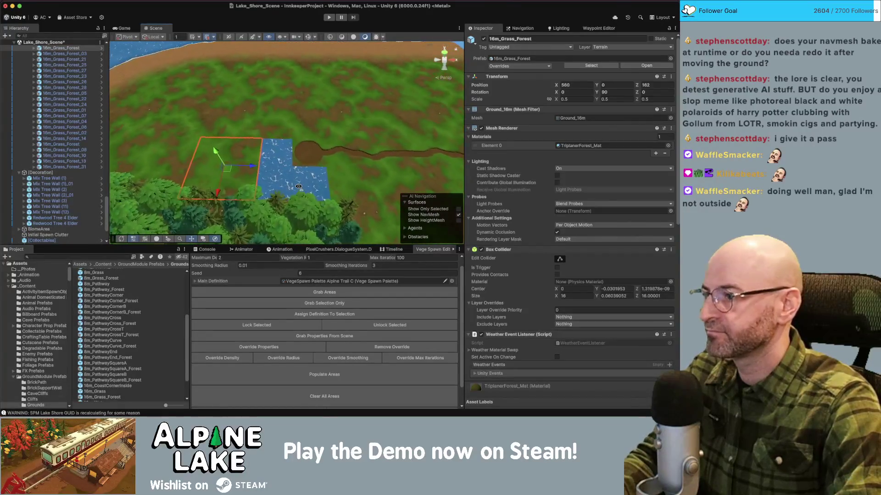
{"action": "key", "text": "ctrl+d"}
{"action": "double_click", "coordinate": [568, 99]}
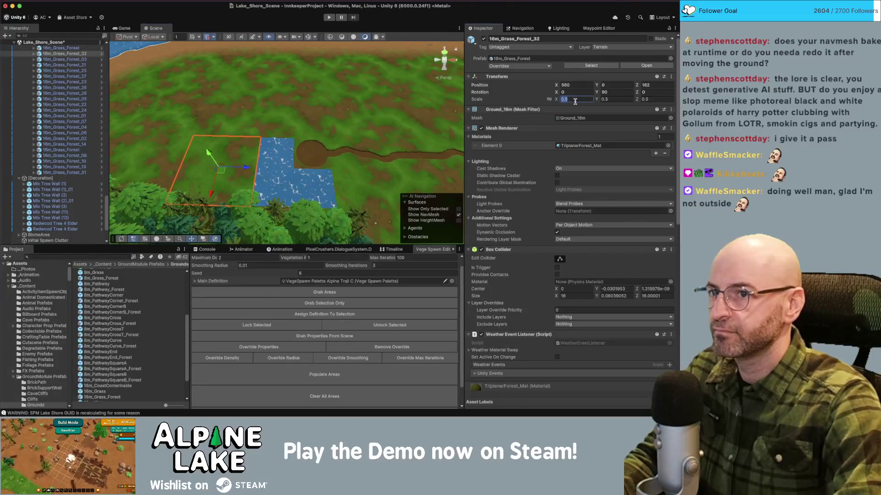
{"action": "type", "text": ".25"}
{"action": "key", "text": "Tab"}
{"action": "type", "text": ".25"}
{"action": "key", "text": "Tab"}
{"action": "type", "text": ".25"}
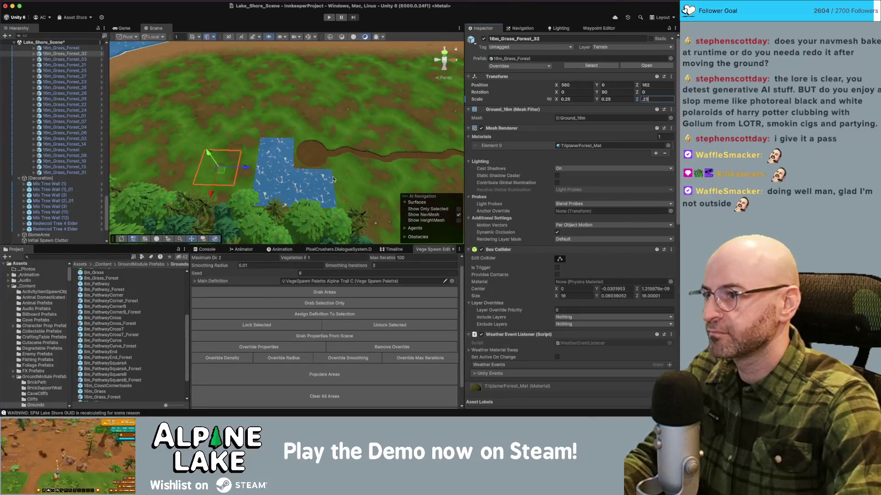
- Place the small grass tile on the pond edge and add a second copy at X 570
{"action": "left_click_drag", "start_coordinate": [220, 175], "coordinate": [277, 161]}
{"action": "key", "text": "ctrl+d"}
{"action": "left_click_drag", "start_coordinate": [279, 195], "coordinate": [319, 195]}
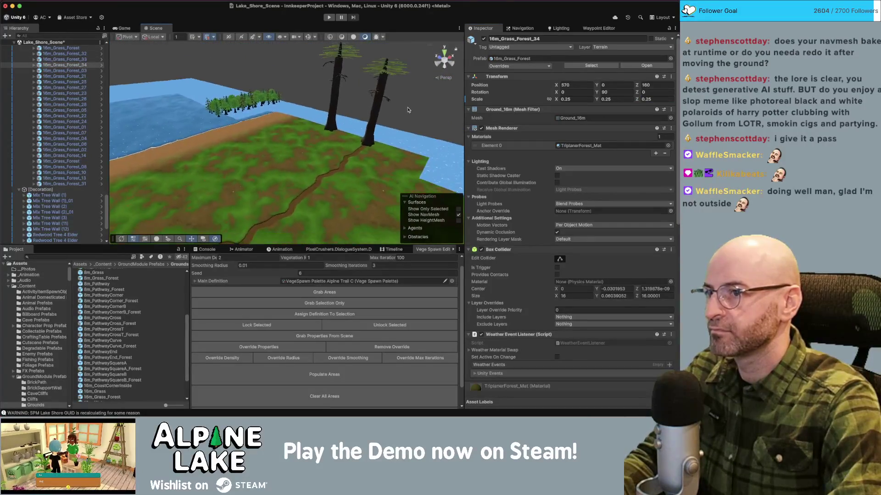
{"action": "left_click", "coordinate": [408, 110]}
{"action": "scroll", "coordinate": [297, 160], "scroll_direction": "down", "scroll_amount": 5}
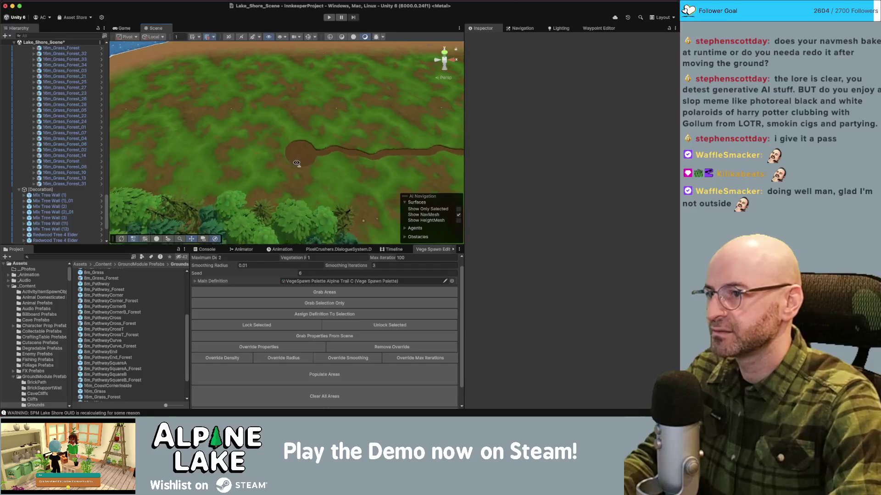
- Place an 8m_PathwayEnd_Forest tile at the dirt path's end, rotated -90° on Y
{"action": "left_click", "coordinate": [276, 156]}
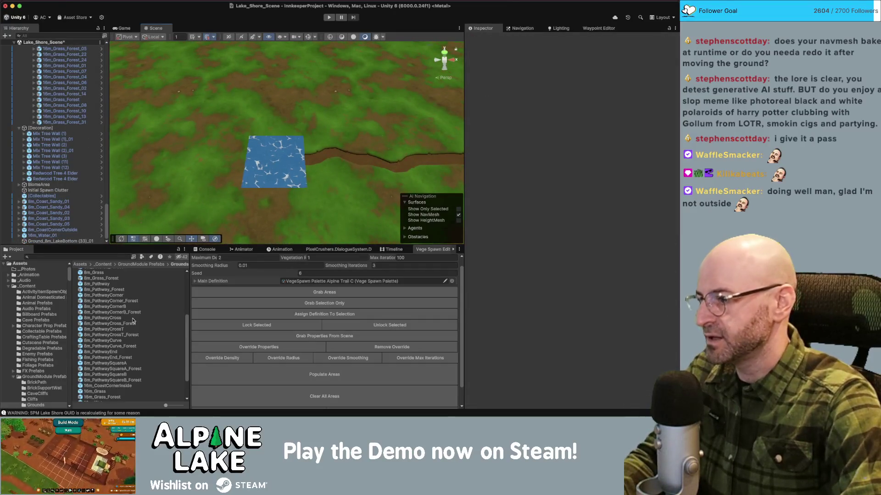
{"action": "mouse_move", "coordinate": [123, 359]}
{"action": "left_mouse_down"}
{"action": "mouse_move", "coordinate": [280, 179]}
{"action": "mouse_move", "coordinate": [286, 194]}
{"action": "mouse_move", "coordinate": [281, 168]}
{"action": "mouse_move", "coordinate": [298, 174]}
{"action": "mouse_move", "coordinate": [373, 161]}
{"action": "mouse_move", "coordinate": [240, 149]}
{"action": "mouse_move", "coordinate": [284, 148]}
{"action": "left_mouse_up"}
{"action": "key", "text": "e"}
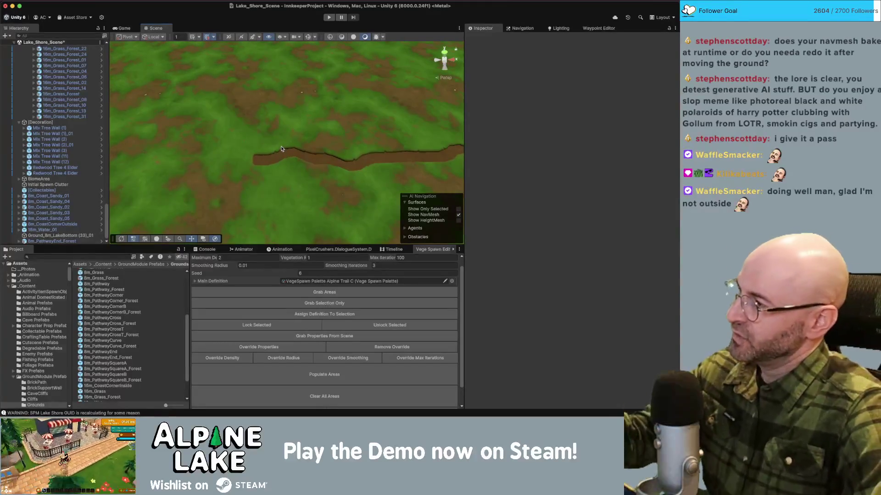
{"action": "mouse_move", "coordinate": [256, 171]}
{"action": "left_mouse_down"}
{"action": "mouse_move", "coordinate": [247, 107]}
{"action": "mouse_move", "coordinate": [322, 174]}
{"action": "mouse_move", "coordinate": [227, 99]}
{"action": "mouse_move", "coordinate": [331, 79]}
{"action": "mouse_move", "coordinate": [264, 91]}
{"action": "mouse_move", "coordinate": [286, 119]}
{"action": "left_mouse_up"}
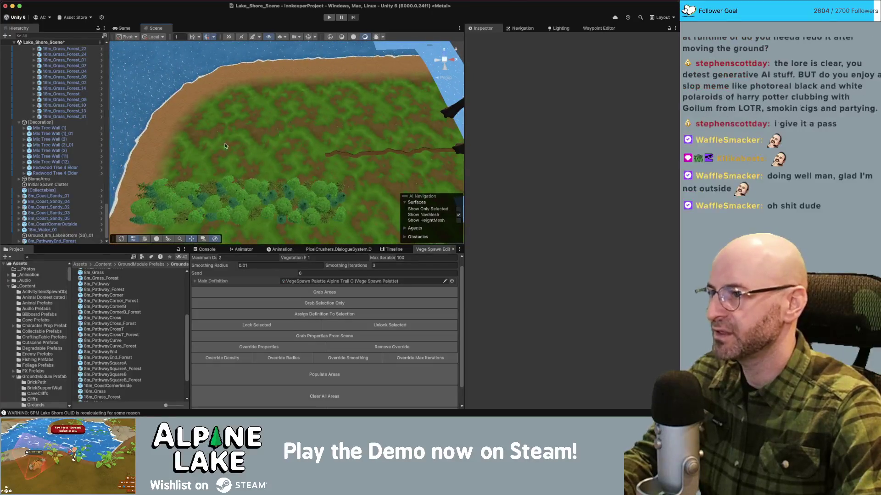
- Switch the Scene to Shaded Wireframe and delete four grass tiles, including 16m_Grass_Forest_01
{"action": "left_click", "coordinate": [257, 156]}
{"action": "left_click", "coordinate": [270, 111]}
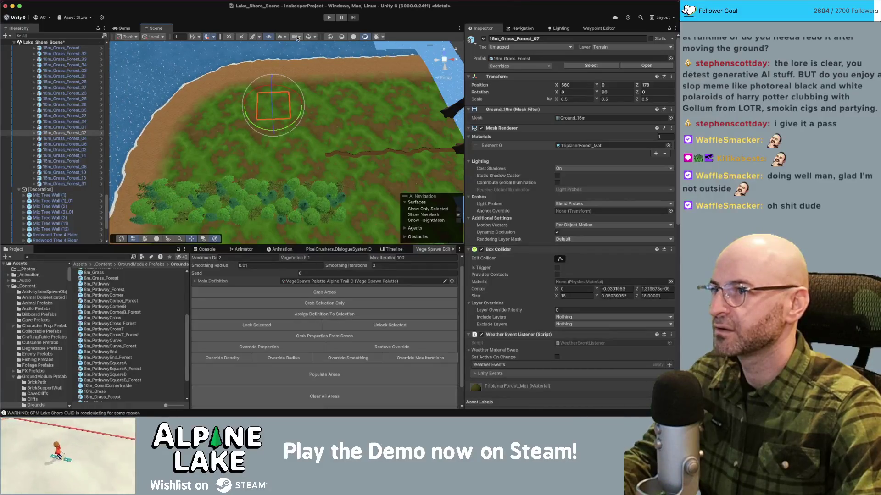
{"action": "left_click", "coordinate": [342, 37]}
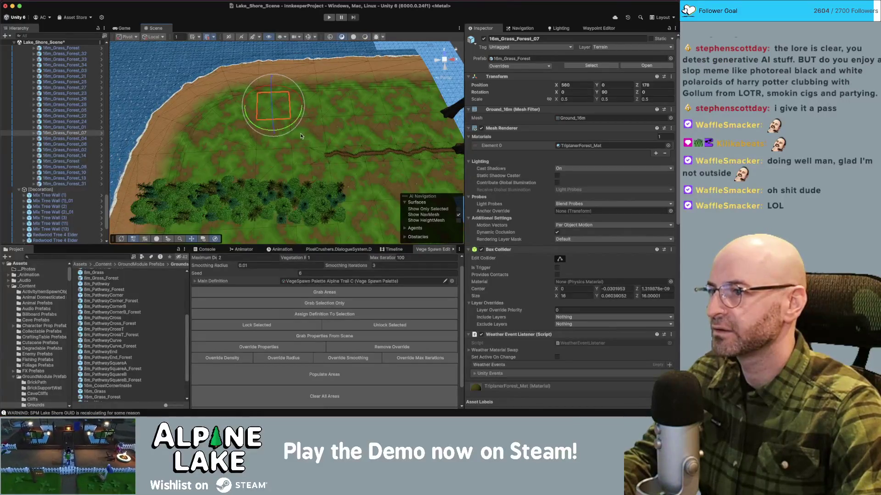
{"action": "key", "text": "q"}
{"action": "left_click", "coordinate": [265, 143]}
{"action": "left_click", "coordinate": [283, 105], "text": "shift"}
{"action": "left_click", "coordinate": [287, 176], "text": "shift"}
{"action": "left_click", "coordinate": [274, 224], "text": "shift"}
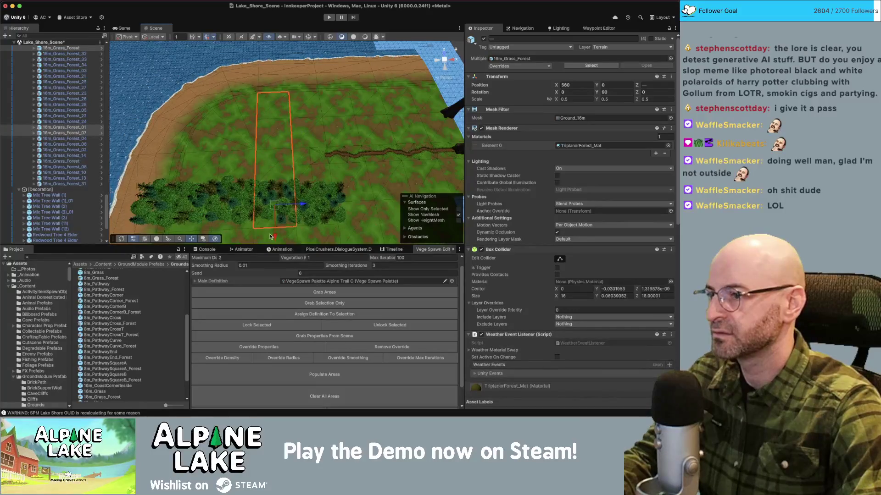
{"action": "key", "text": "Delete"}
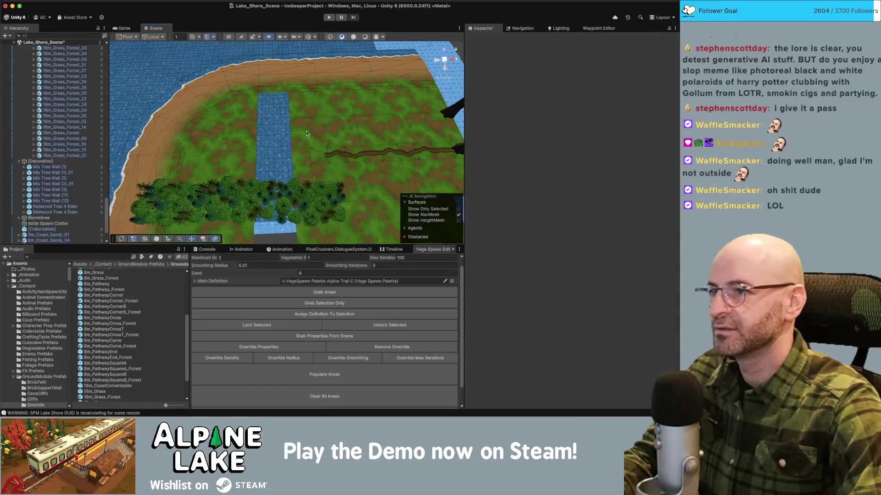
- Delete the grass tiles beside the new water strip plus the top coast sand and coast corner tiles
{"action": "left_click_drag", "start_coordinate": [307, 133], "coordinate": [283, 121]}
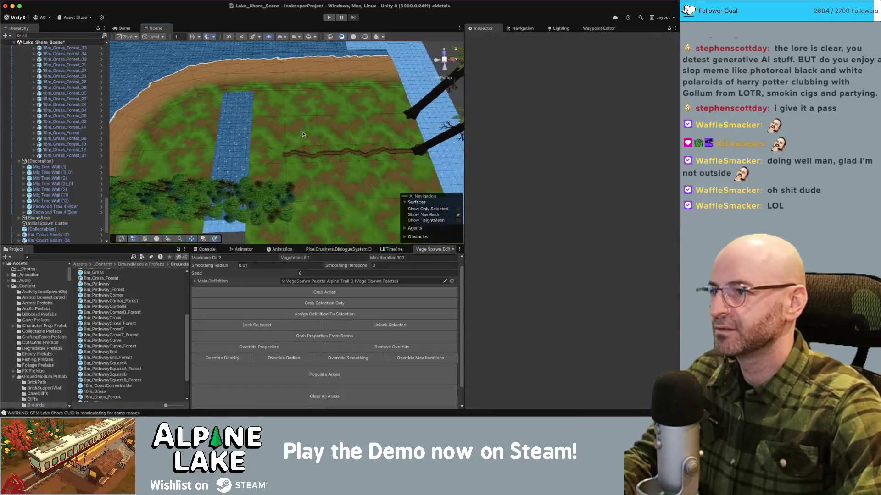
{"action": "left_click", "coordinate": [287, 110]}
{"action": "left_click", "coordinate": [275, 135], "text": "shift"}
{"action": "left_click", "coordinate": [314, 108], "text": "shift"}
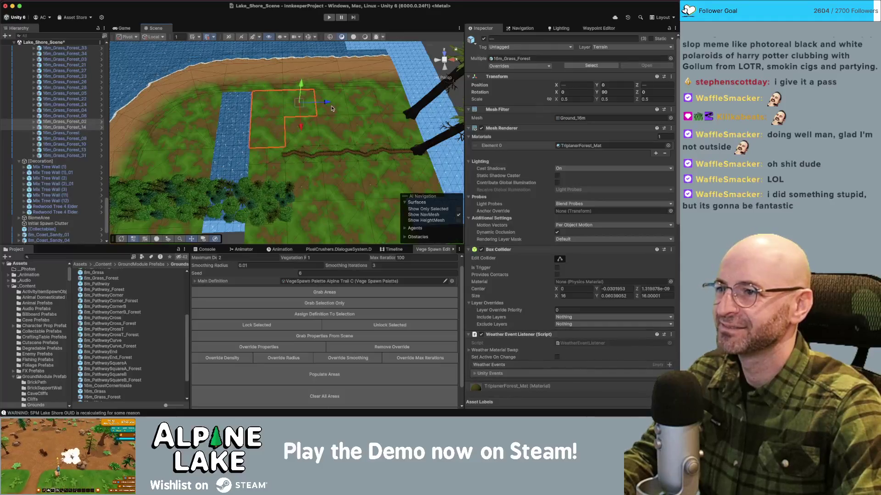
{"action": "left_click", "coordinate": [247, 84]}
{"action": "left_click", "coordinate": [203, 83], "text": "shift"}
{"action": "left_click", "coordinate": [199, 154], "text": "shift"}
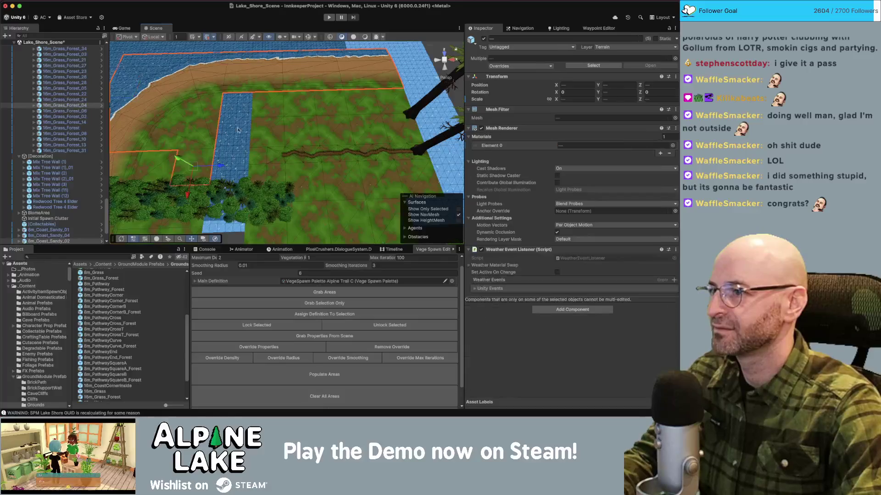
{"action": "key", "text": "f"}
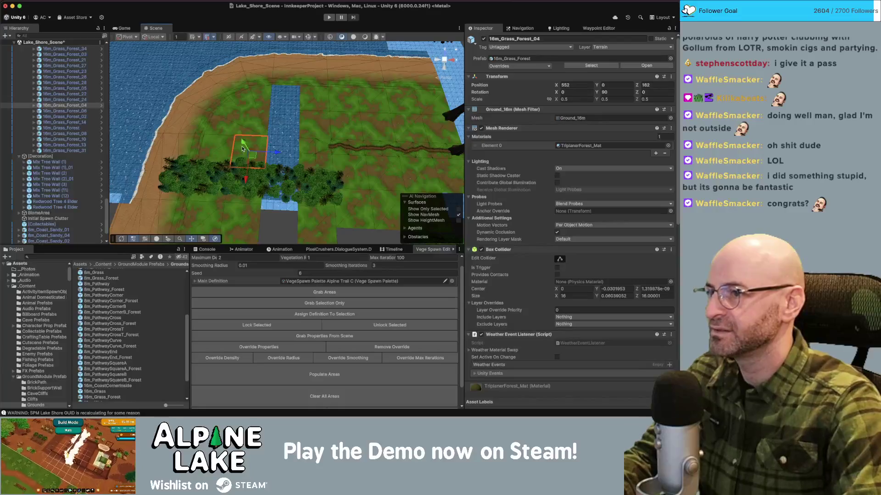
{"action": "key", "text": "Delete"}
{"action": "left_click", "coordinate": [255, 105]}
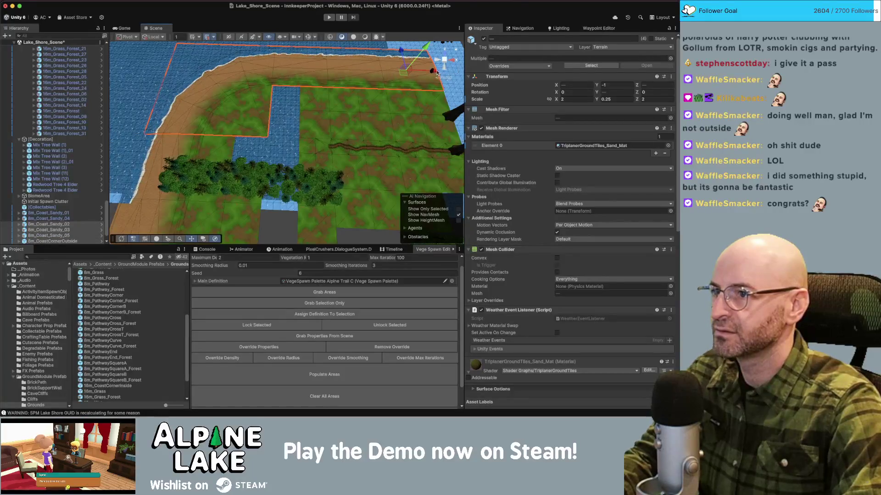
- Slide the upper shore tiles and four left-edge grass tiles to the right along X
{"action": "scroll", "coordinate": [394, 82], "scroll_direction": "down", "scroll_amount": 3}
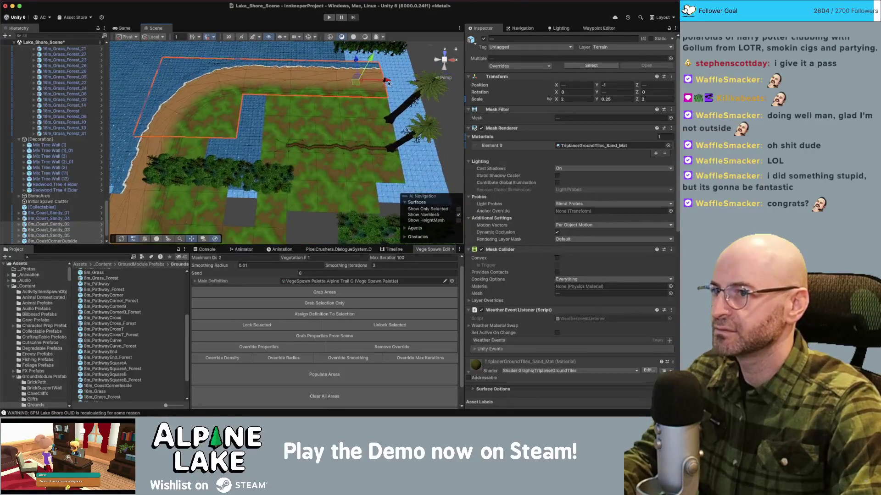
{"action": "left_click_drag", "start_coordinate": [394, 82], "coordinate": [408, 81]}
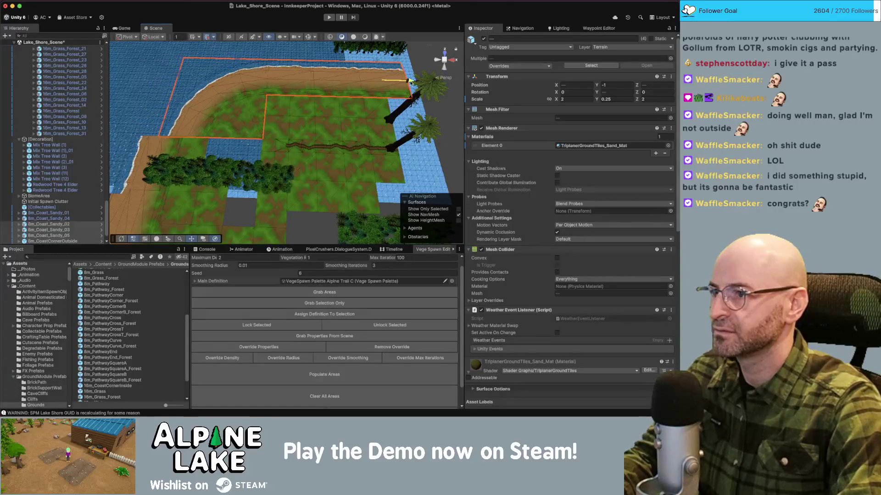
{"action": "left_click", "coordinate": [166, 148]}
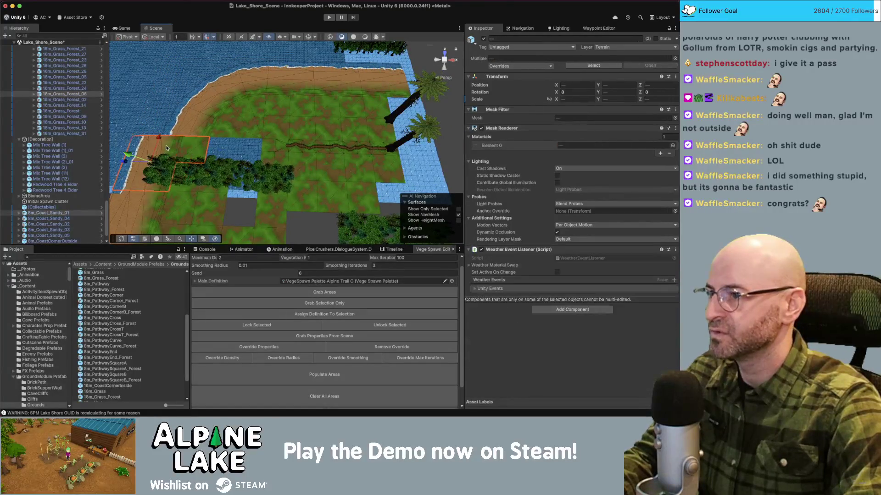
{"action": "left_click", "coordinate": [190, 193], "text": "shift"}
{"action": "left_click", "coordinate": [210, 192], "text": "shift"}
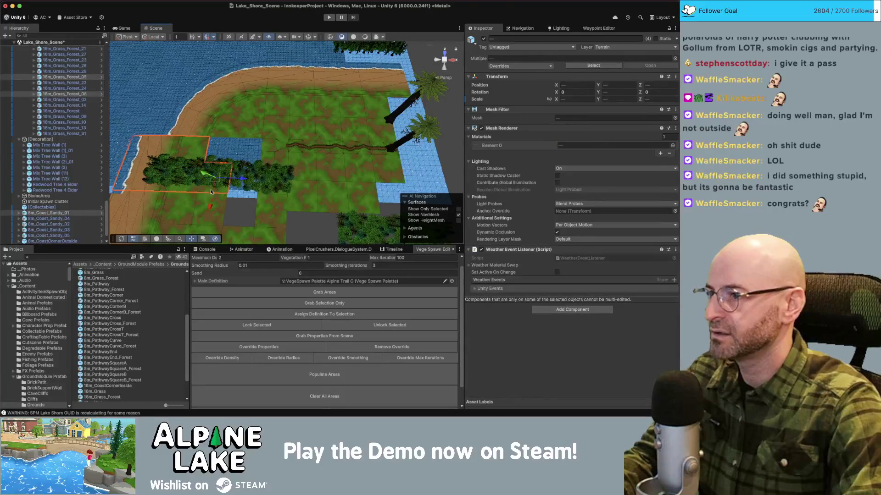
{"action": "left_click_drag", "start_coordinate": [238, 180], "coordinate": [267, 179]}
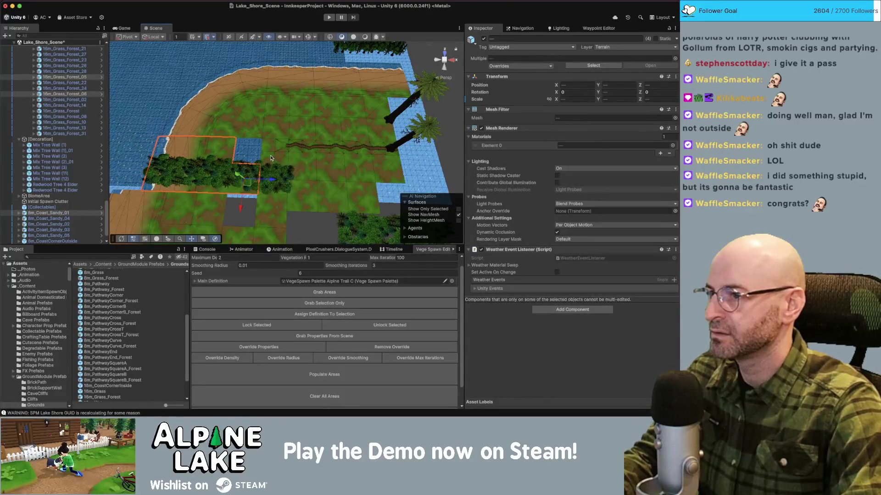
- Select a square block of four grass tiles, starting with 16m_Grass_Forest_32, beside the small pool
{"action": "left_click_drag", "start_coordinate": [270, 147], "coordinate": [265, 193]}
{"action": "left_click", "coordinate": [265, 198]}
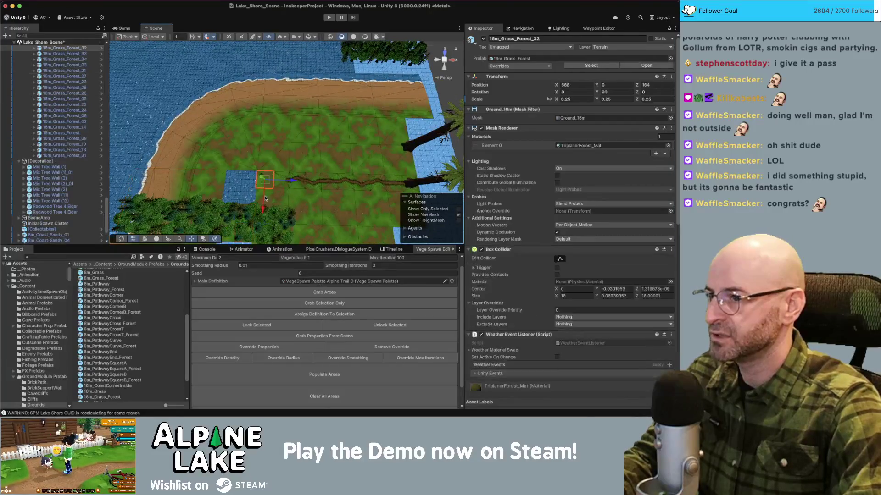
{"action": "left_click", "coordinate": [269, 198], "text": "shift"}
{"action": "left_click", "coordinate": [286, 192], "text": "shift"}
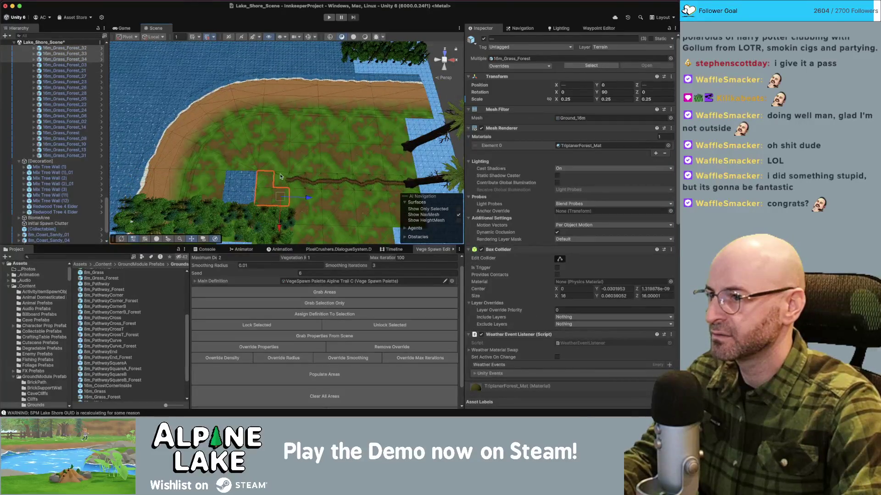
{"action": "left_click", "coordinate": [281, 177], "text": "shift"}
{"action": "mouse_move", "coordinate": [320, 180]}
{"action": "left_mouse_down"}
{"action": "mouse_move", "coordinate": [250, 171]}
{"action": "mouse_move", "coordinate": [298, 196]}
{"action": "mouse_move", "coordinate": [351, 196]}
{"action": "left_mouse_up"}
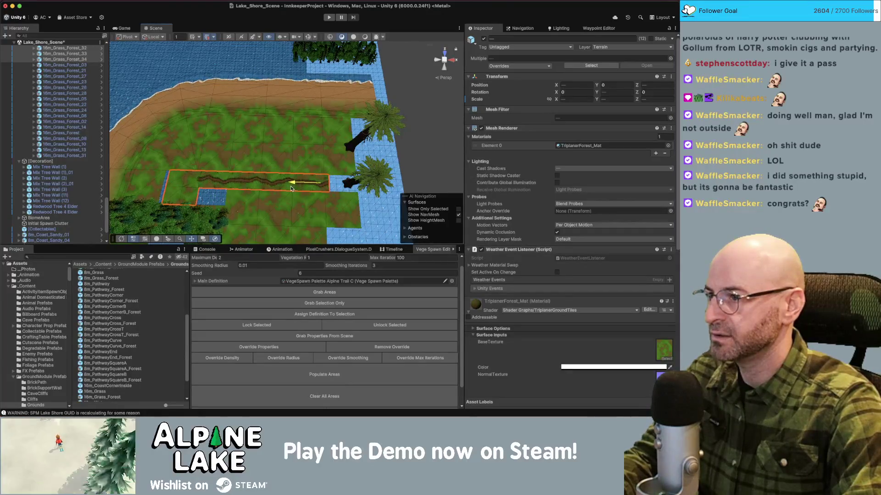
{"action": "key", "text": "f"}
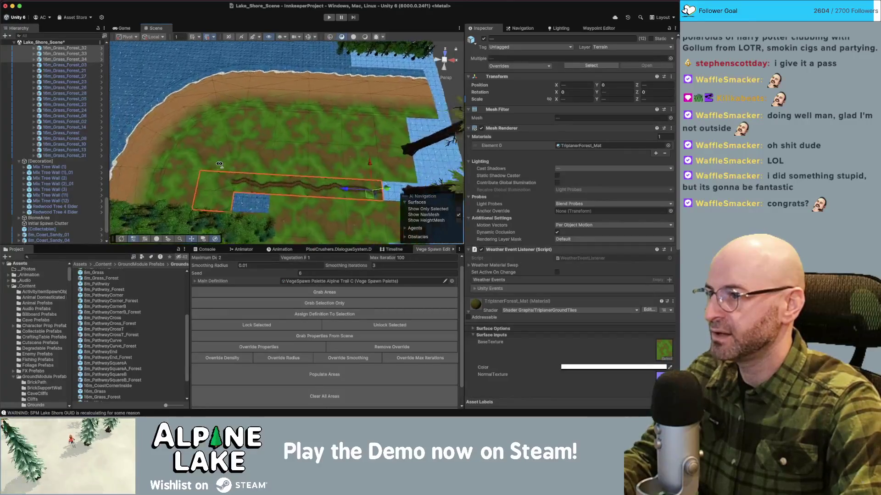
{"action": "scroll", "coordinate": [222, 162], "scroll_direction": "down", "scroll_amount": 3}
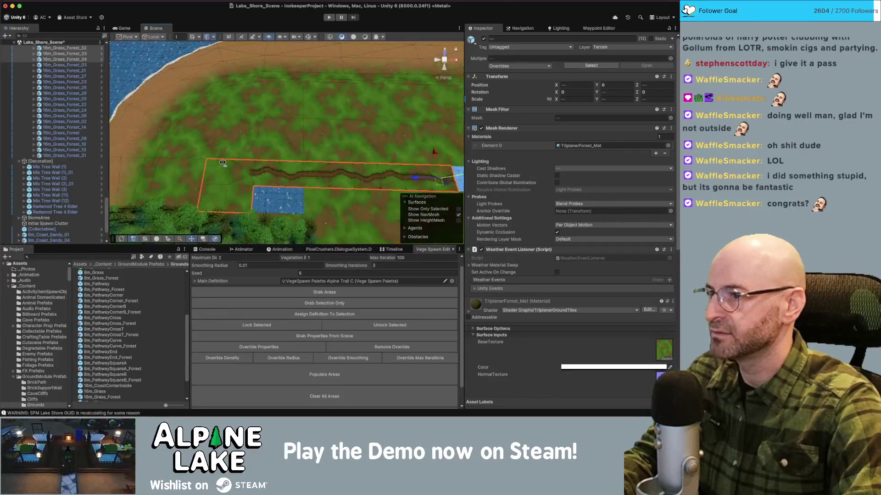
{"action": "mouse_move", "coordinate": [223, 164]}
{"action": "left_mouse_down"}
{"action": "mouse_move", "coordinate": [248, 131]}
{"action": "mouse_move", "coordinate": [238, 122]}
{"action": "mouse_move", "coordinate": [246, 134]}
{"action": "left_mouse_up"}
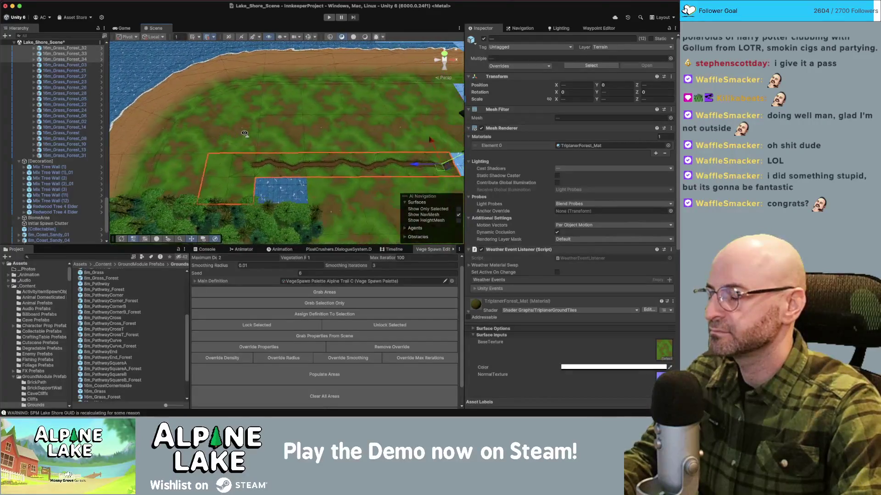
{"action": "left_click_drag", "start_coordinate": [244, 134], "coordinate": [243, 145]}
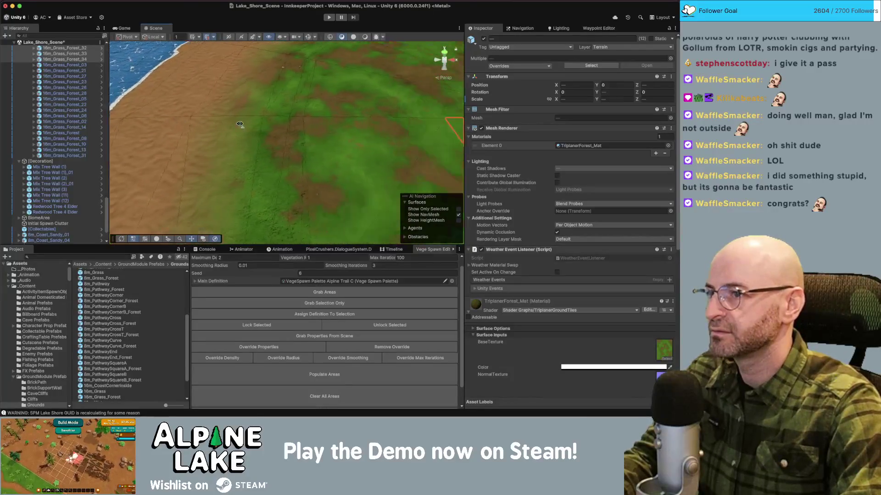
{"action": "left_click", "coordinate": [248, 132]}
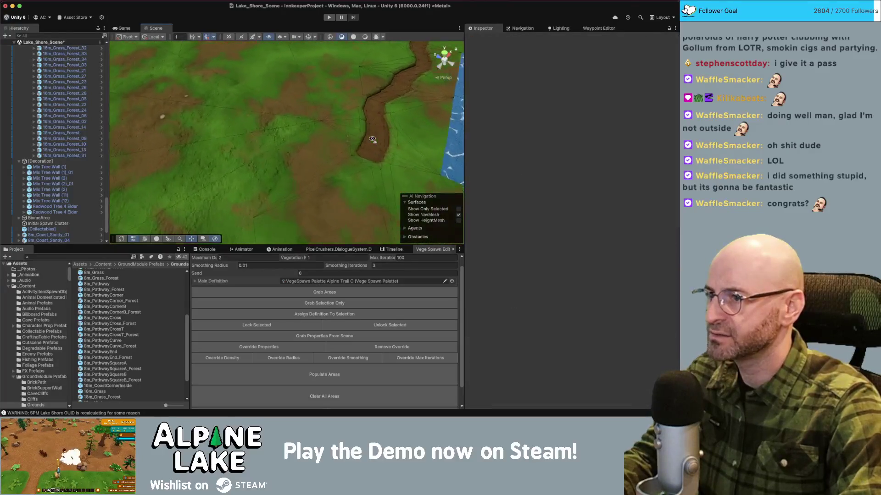
- Set the first NormalAmount of the coast corner tile's TriplanarGroundTiles_Sand_Mat material to 0
{"action": "left_click", "coordinate": [337, 156]}
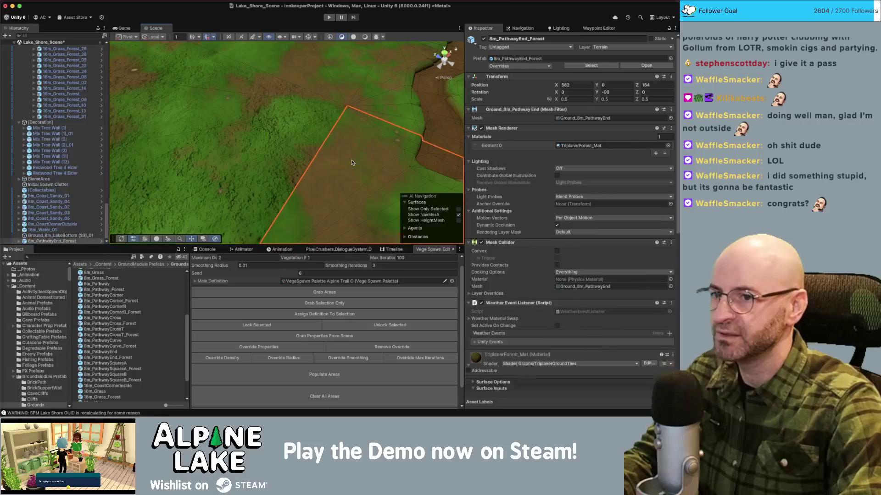
{"action": "left_click", "coordinate": [263, 170]}
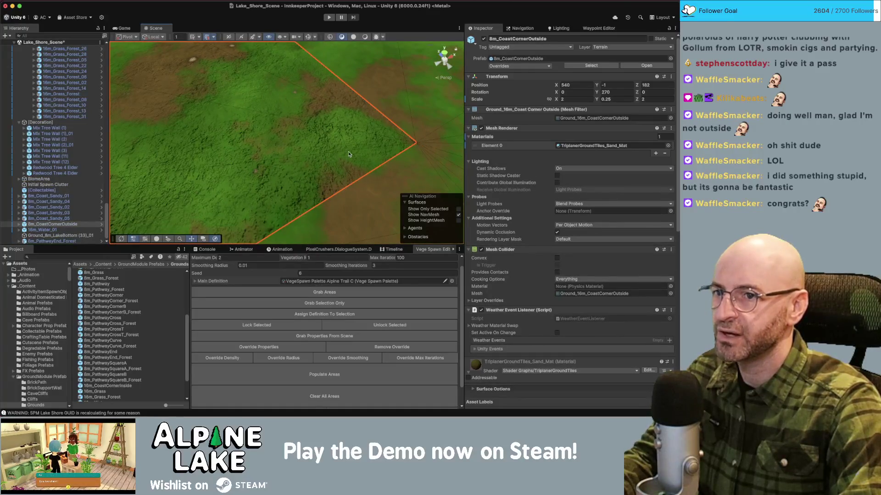
{"action": "mouse_move", "coordinate": [326, 153]}
{"action": "left_mouse_down"}
{"action": "mouse_move", "coordinate": [302, 134]}
{"action": "mouse_move", "coordinate": [285, 137]}
{"action": "left_mouse_up"}
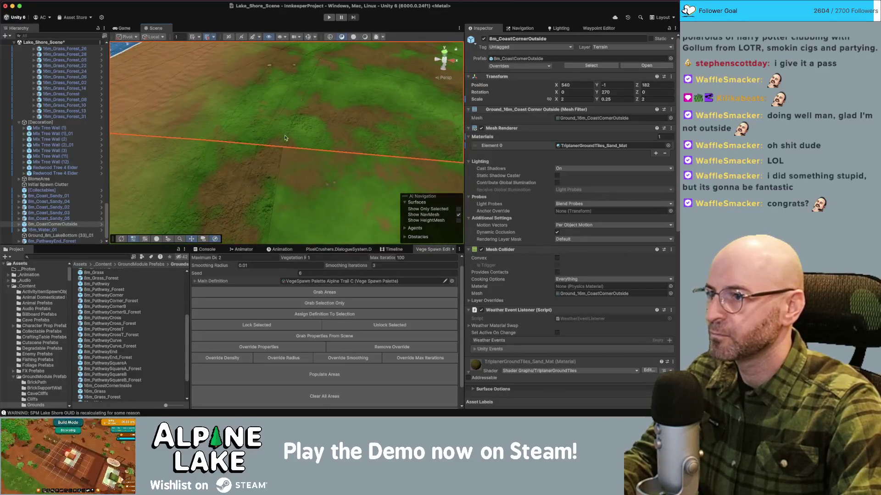
{"action": "left_click", "coordinate": [562, 146]}
{"action": "scroll", "coordinate": [645, 175], "scroll_direction": "down", "scroll_amount": 10}
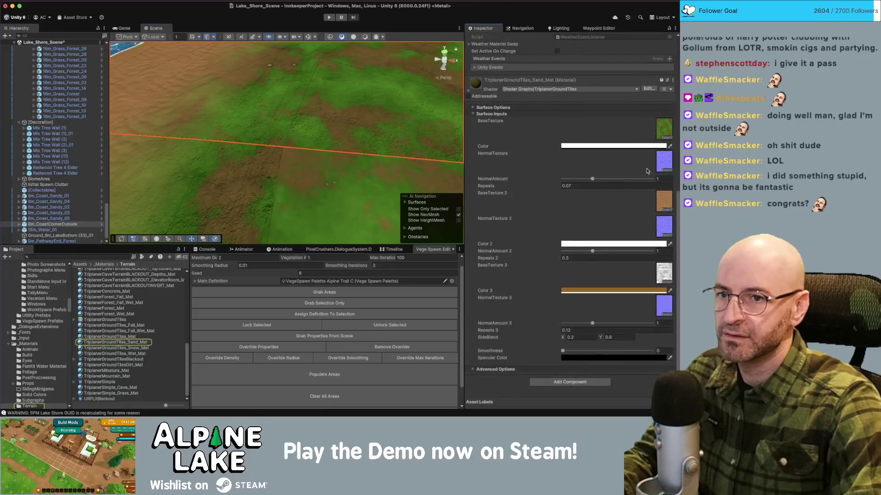
{"action": "left_click_drag", "start_coordinate": [585, 182], "coordinate": [560, 180]}
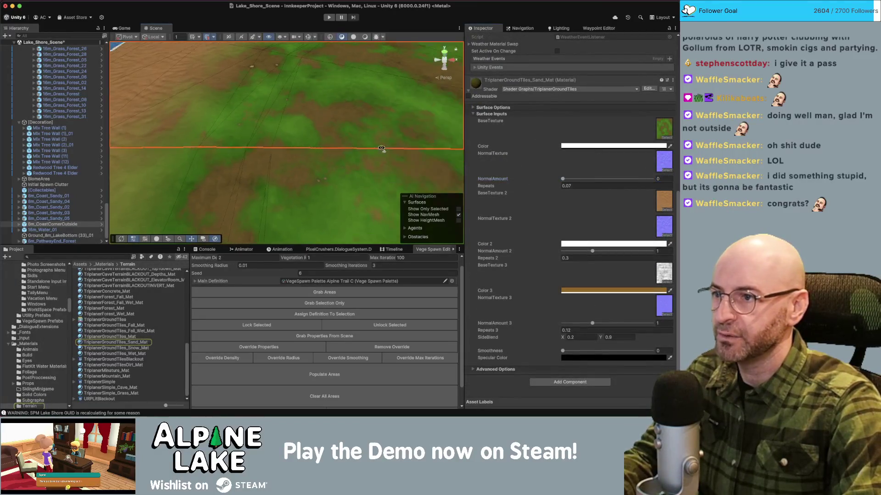
{"action": "scroll", "coordinate": [389, 65], "scroll_direction": "down", "scroll_amount": 5}
{"action": "left_click", "coordinate": [388, 65]}
{"action": "scroll", "coordinate": [321, 68], "scroll_direction": "up", "scroll_amount": 5}
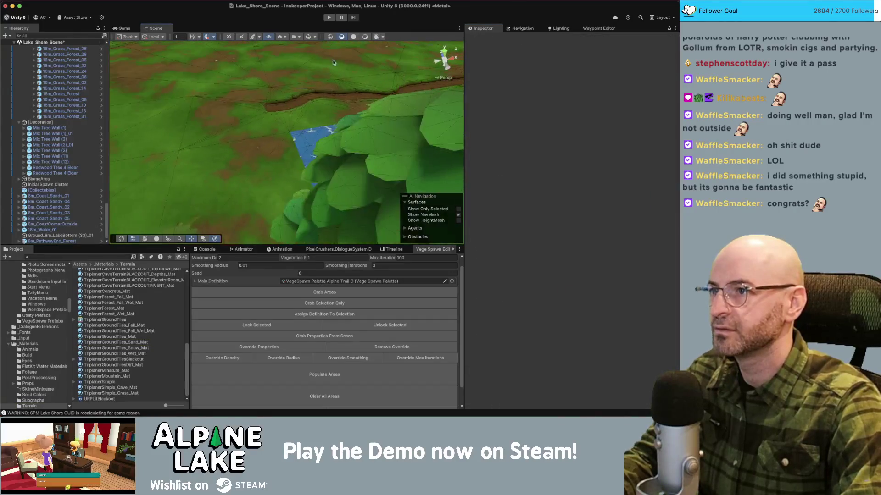
{"action": "left_click_drag", "start_coordinate": [304, 68], "coordinate": [155, 222]}
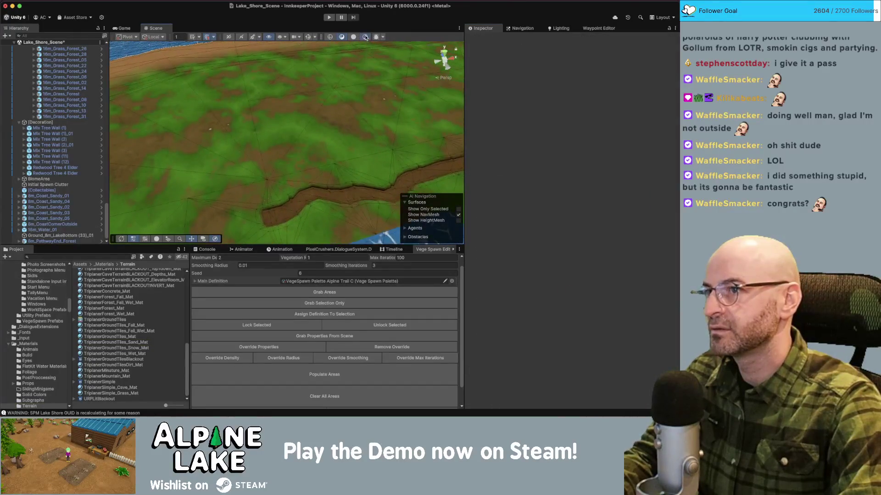
- From a top-down view, move grass tile 16m_Grass_Forest_09 over the water patch's left half
{"action": "key", "text": "super+Tab"}
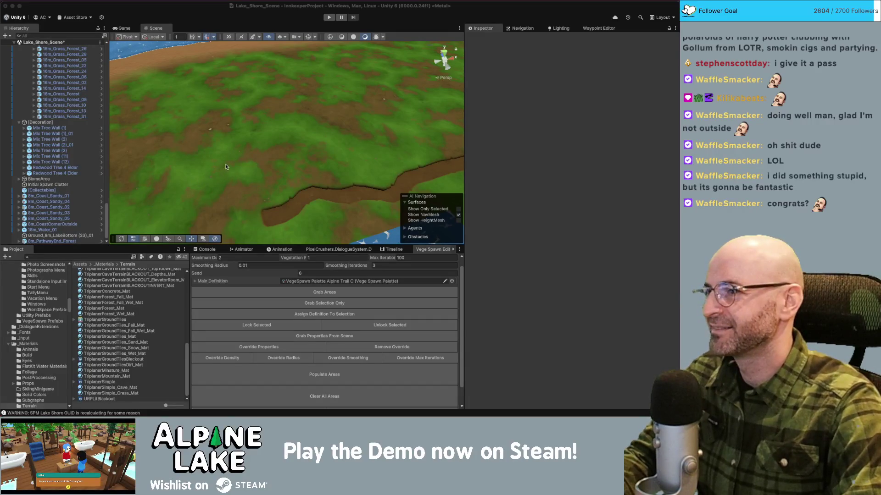
{"action": "mouse_move", "coordinate": [225, 167]}
{"action": "left_mouse_down"}
{"action": "mouse_move", "coordinate": [289, 168]}
{"action": "mouse_move", "coordinate": [234, 186]}
{"action": "mouse_move", "coordinate": [243, 176]}
{"action": "left_mouse_up"}
{"action": "scroll", "coordinate": [250, 165], "scroll_direction": "up", "scroll_amount": 6}
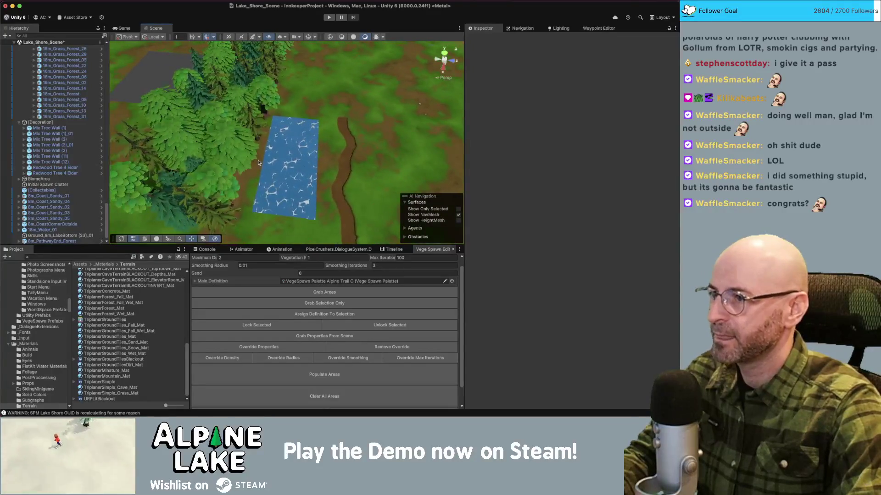
{"action": "left_click", "coordinate": [193, 156]}
{"action": "mouse_move", "coordinate": [216, 152]}
{"action": "left_mouse_down"}
{"action": "mouse_move", "coordinate": [438, 156]}
{"action": "mouse_move", "coordinate": [175, 114]}
{"action": "left_mouse_up"}
{"action": "left_click", "coordinate": [438, 156]}
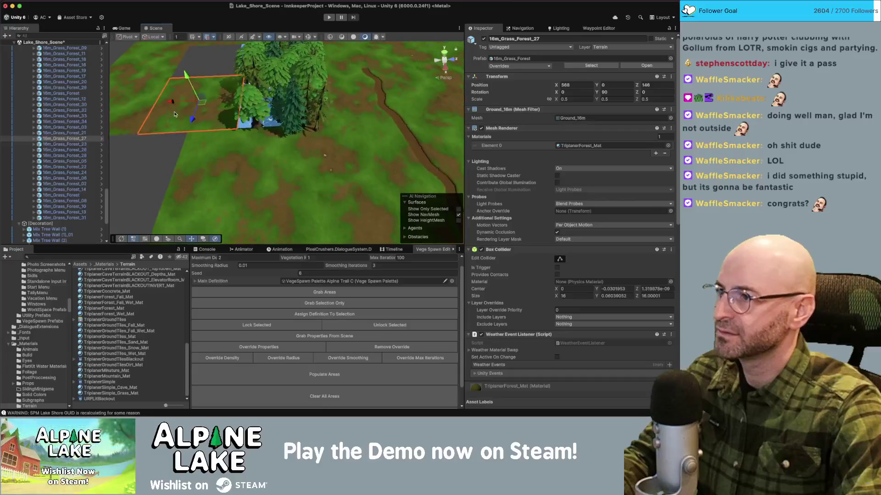
- Move grass tile 16m_Grass_Forest_28 into the gap beside the grass patch
{"action": "scroll", "coordinate": [230, 101], "scroll_direction": "up", "scroll_amount": 5}
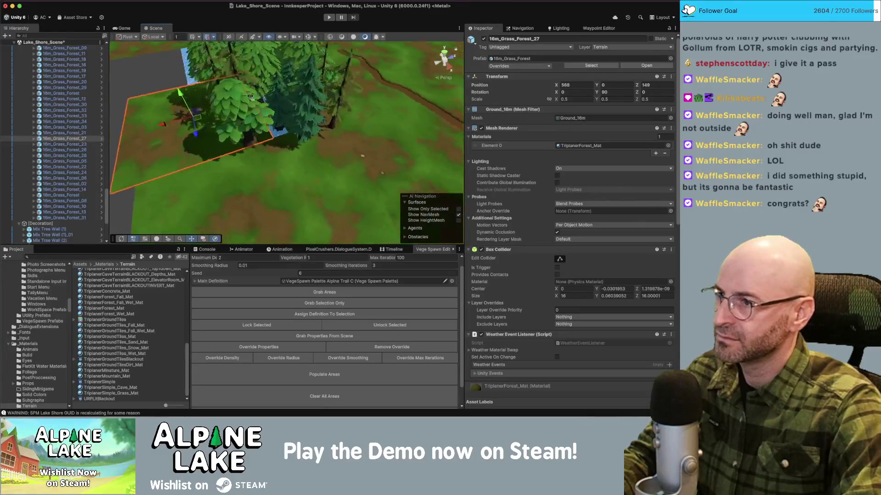
{"action": "left_click_drag", "start_coordinate": [136, 103], "coordinate": [137, 107]}
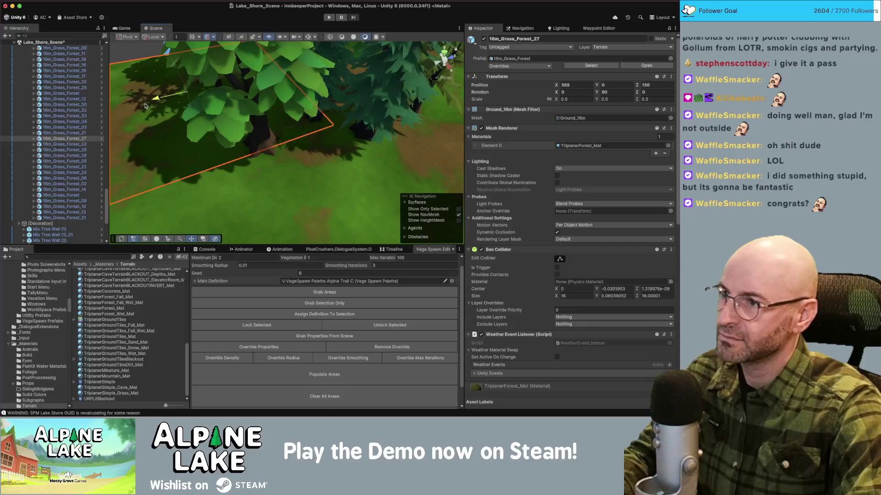
{"action": "scroll", "coordinate": [145, 105], "scroll_direction": "down", "scroll_amount": 5}
{"action": "left_click", "coordinate": [306, 137]}
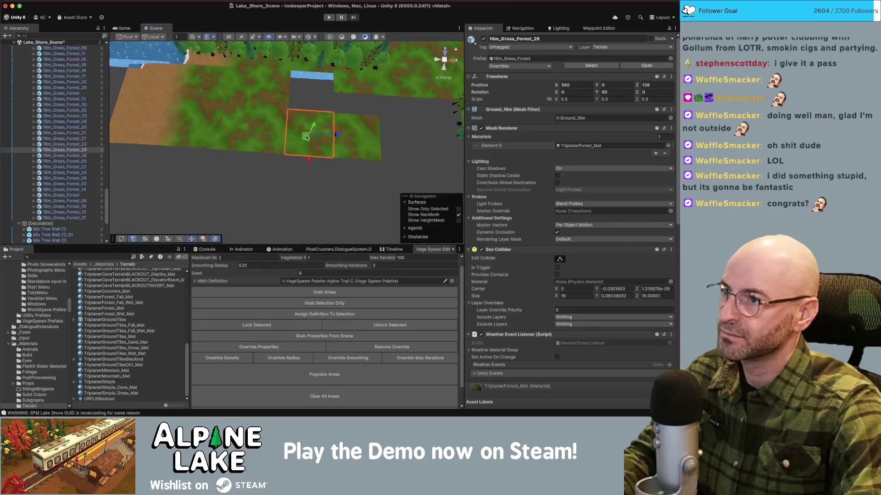
{"action": "left_click_drag", "start_coordinate": [310, 117], "coordinate": [311, 117]}
{"action": "right_click", "coordinate": [311, 117]}
{"action": "left_click", "coordinate": [347, 134]}
{"action": "left_click", "coordinate": [358, 134]}
{"action": "mouse_move", "coordinate": [356, 137]}
{"action": "left_mouse_down"}
{"action": "mouse_move", "coordinate": [336, 131]}
{"action": "mouse_move", "coordinate": [305, 142]}
{"action": "mouse_move", "coordinate": [333, 108]}
{"action": "mouse_move", "coordinate": [267, 151]}
{"action": "left_mouse_up"}
- Select an L-shaped group of adjacent tiles, including the brown tile on the left
{"action": "left_click", "coordinate": [275, 186], "text": "shift"}
{"action": "left_click", "coordinate": [319, 152], "text": "shift"}
{"action": "left_click", "coordinate": [281, 145], "text": "shift"}
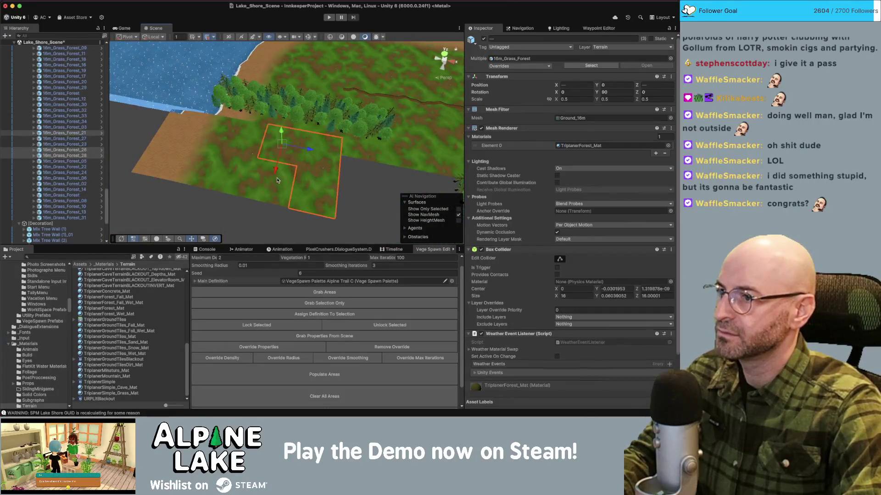
{"action": "left_click", "coordinate": [231, 158], "text": "shift"}
{"action": "left_click", "coordinate": [234, 138], "text": "shift"}
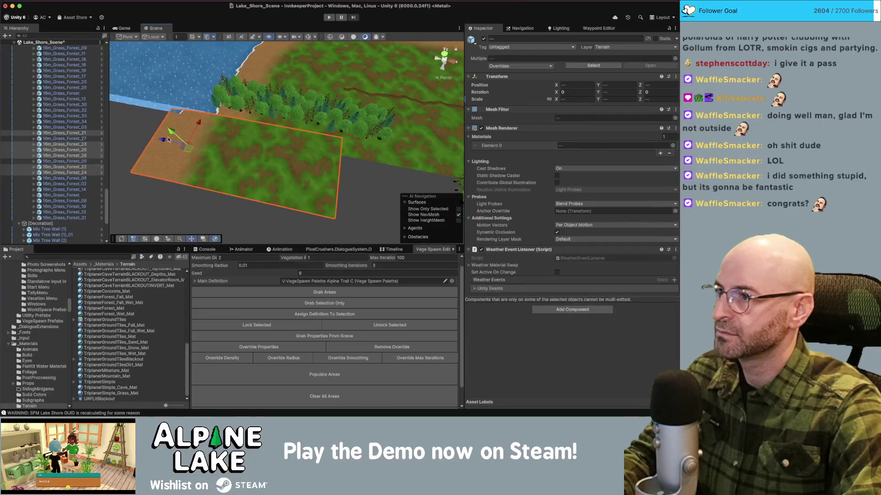
{"action": "left_click", "coordinate": [206, 155], "text": "shift"}
{"action": "left_click_drag", "start_coordinate": [206, 155], "coordinate": [154, 156]}
{"action": "left_click", "coordinate": [373, 174]}
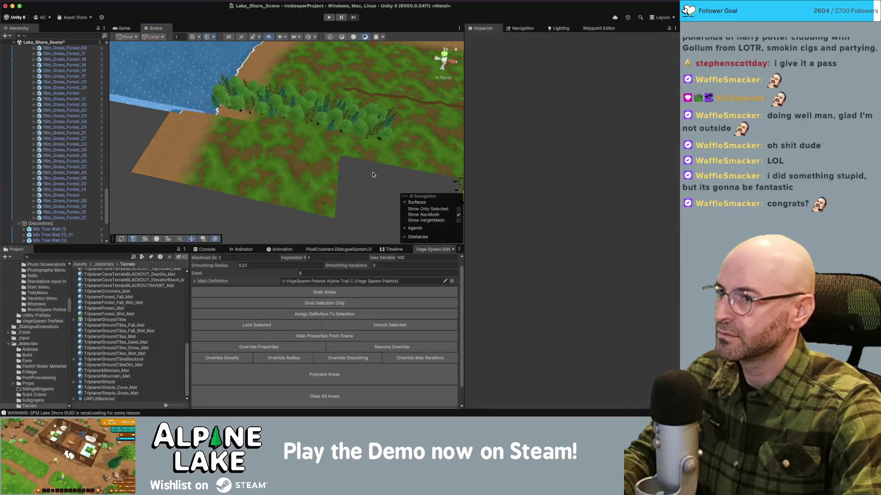
- Delete 16m_Grass_Forest_27 and move a block of seven neighbouring tiles to the right
{"action": "left_click", "coordinate": [341, 38]}
{"action": "left_click", "coordinate": [363, 146]}
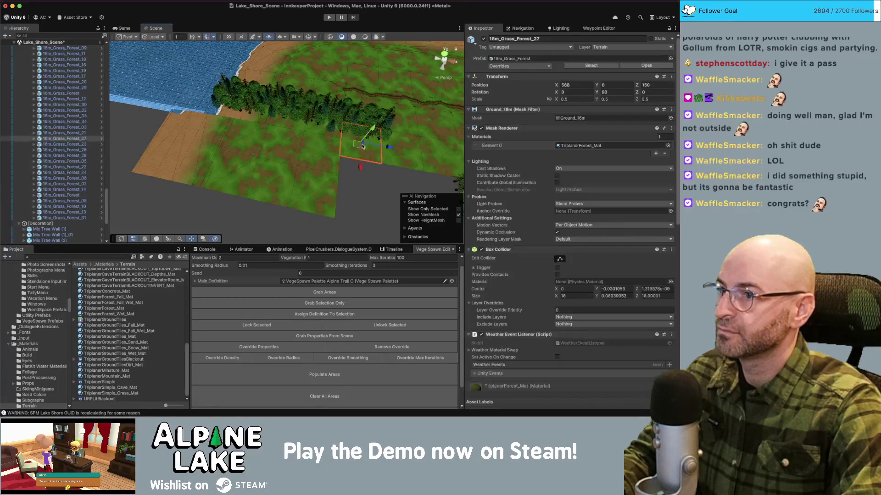
{"action": "key", "text": "Delete"}
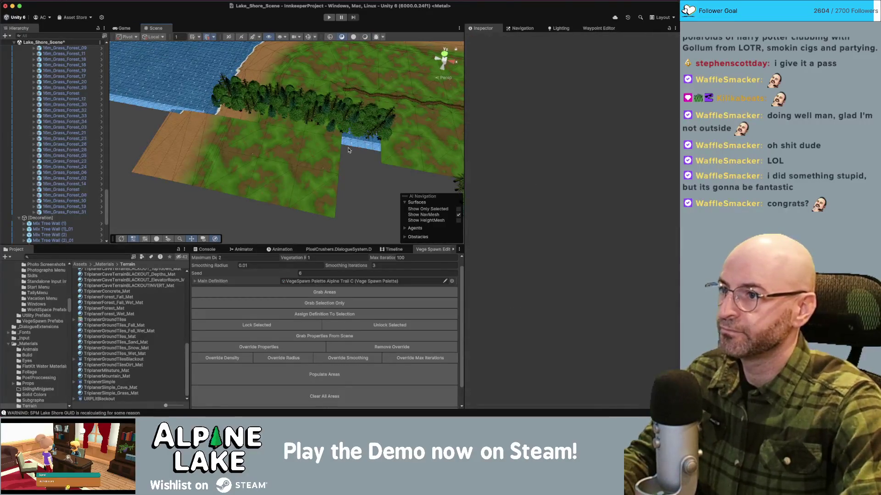
{"action": "left_click", "coordinate": [225, 137], "text": "shift"}
{"action": "left_click", "coordinate": [276, 164], "text": "shift"}
{"action": "left_click", "coordinate": [275, 183], "text": "shift"}
{"action": "left_click", "coordinate": [316, 193], "text": "shift"}
{"action": "left_click", "coordinate": [321, 151], "text": "shift"}
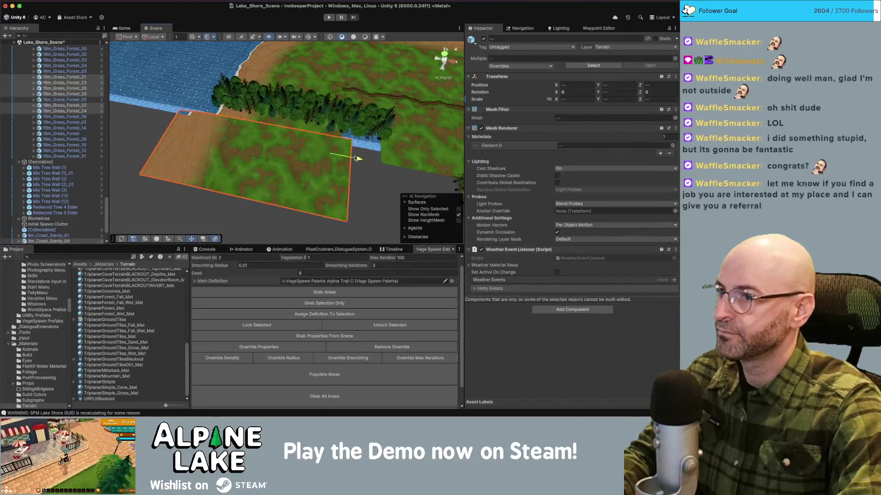
{"action": "left_click_drag", "start_coordinate": [367, 162], "coordinate": [394, 165]}
{"action": "left_click", "coordinate": [422, 179]}
- Shift two more forest grass tiles sideways into place next to the surrounding grass
{"action": "left_click_drag", "start_coordinate": [312, 170], "coordinate": [270, 167]}
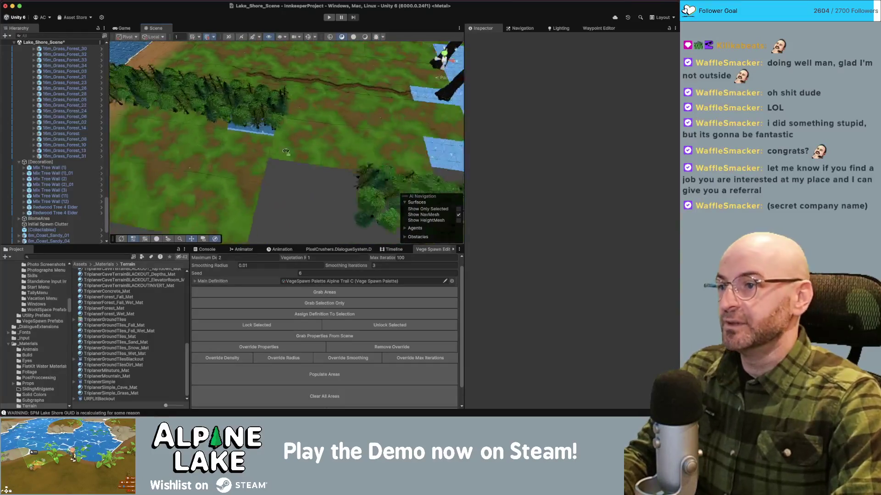
{"action": "left_click", "coordinate": [195, 145]}
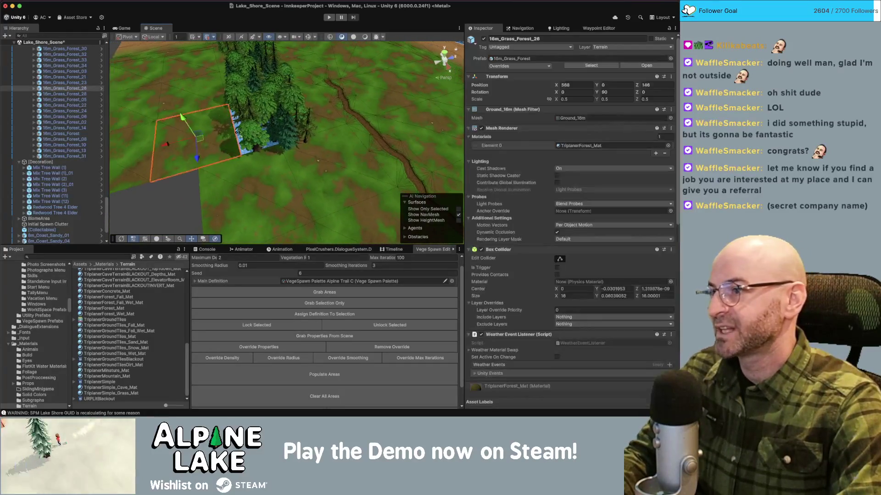
{"action": "left_click", "coordinate": [202, 121], "text": "shift"}
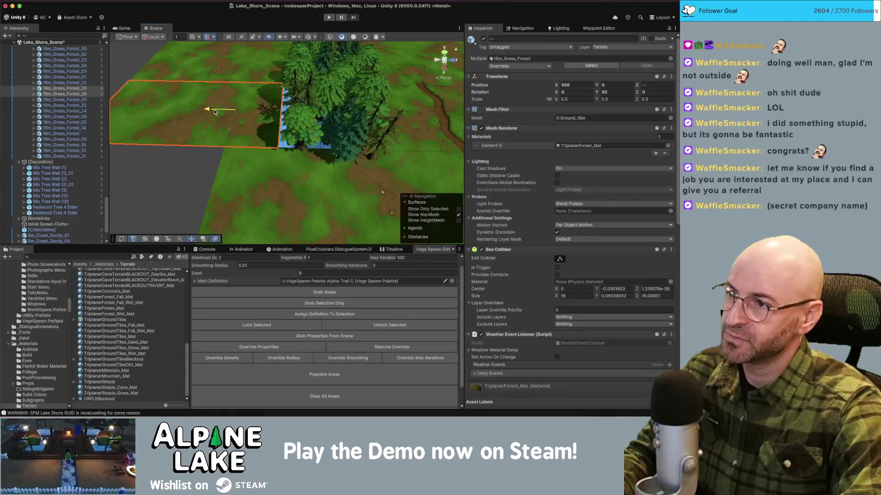
{"action": "left_click_drag", "start_coordinate": [246, 113], "coordinate": [252, 113]}
{"action": "left_click", "coordinate": [154, 171]}
{"action": "mouse_move", "coordinate": [154, 171]}
{"action": "left_mouse_down"}
{"action": "mouse_move", "coordinate": [384, 154]}
{"action": "mouse_move", "coordinate": [374, 165]}
{"action": "mouse_move", "coordinate": [416, 153]}
{"action": "mouse_move", "coordinate": [373, 133]}
{"action": "left_mouse_up"}
{"action": "scroll", "coordinate": [347, 119], "scroll_direction": "down", "scroll_amount": 5}
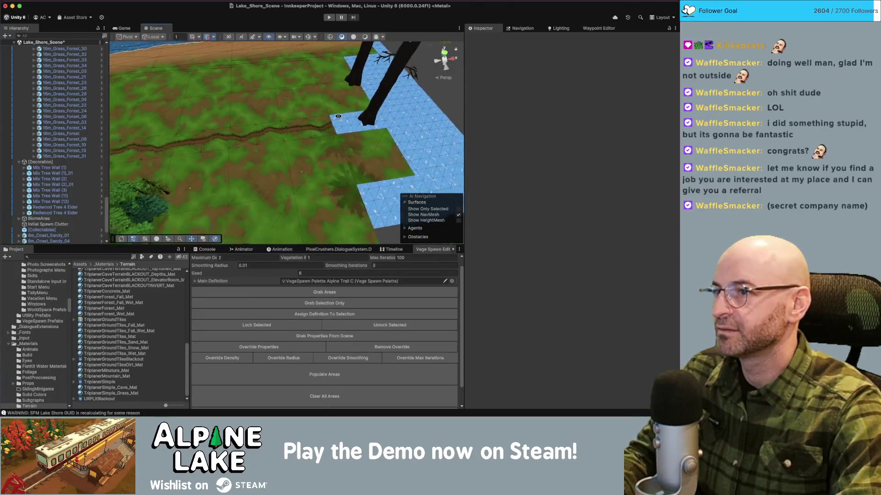
- Select each of the two Redwood Tree 4 Elder trees on the shore
{"action": "left_click", "coordinate": [335, 131]}
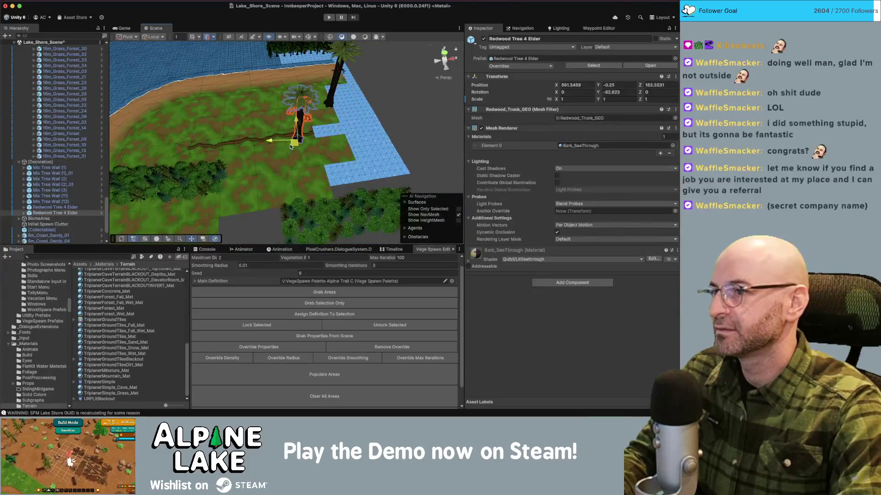
{"action": "left_click_drag", "start_coordinate": [306, 116], "coordinate": [316, 143]}
{"action": "left_click", "coordinate": [315, 143]}
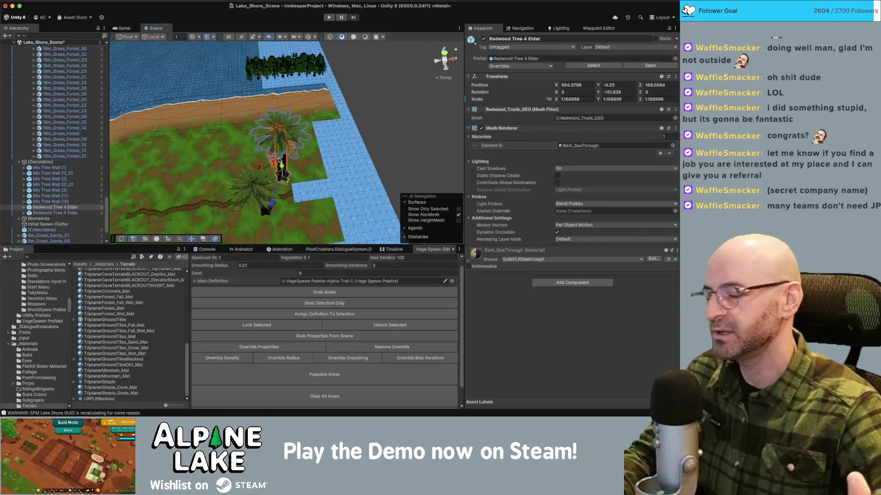
{"action": "mouse_move", "coordinate": [340, 91]}
{"action": "left_mouse_down"}
{"action": "mouse_move", "coordinate": [297, 87]}
{"action": "mouse_move", "coordinate": [317, 77]}
{"action": "left_mouse_up"}
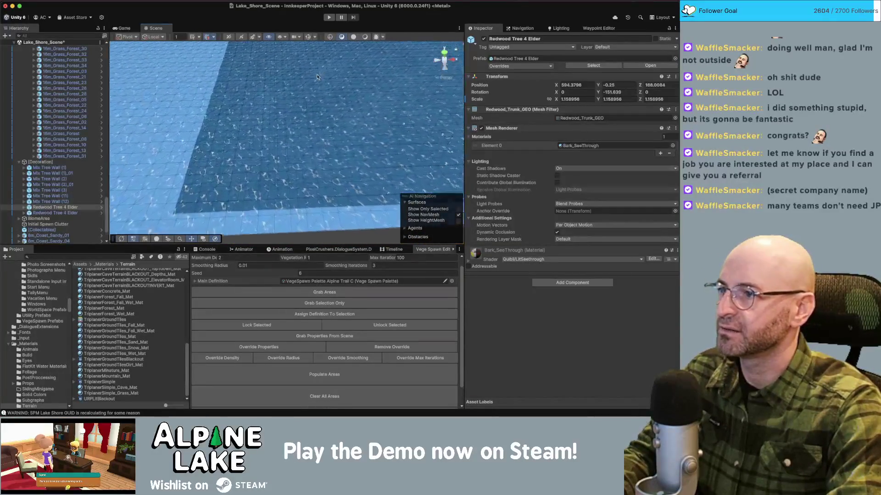
- Turn off the wireframe and slide 16m_Water_01 and Ground_8m_LakeBottom over together
{"action": "left_click", "coordinate": [364, 36]}
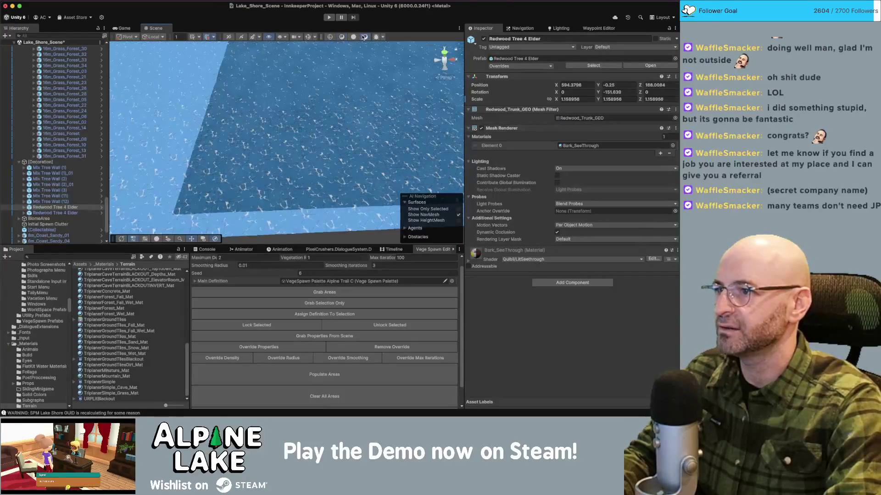
{"action": "left_click", "coordinate": [310, 127]}
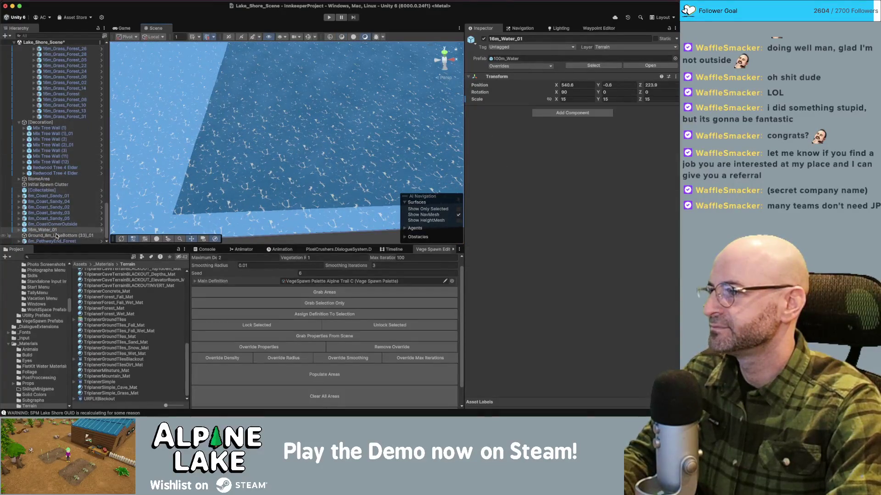
{"action": "left_click", "coordinate": [56, 235], "text": "super"}
{"action": "left_click_drag", "start_coordinate": [298, 97], "coordinate": [301, 94]}
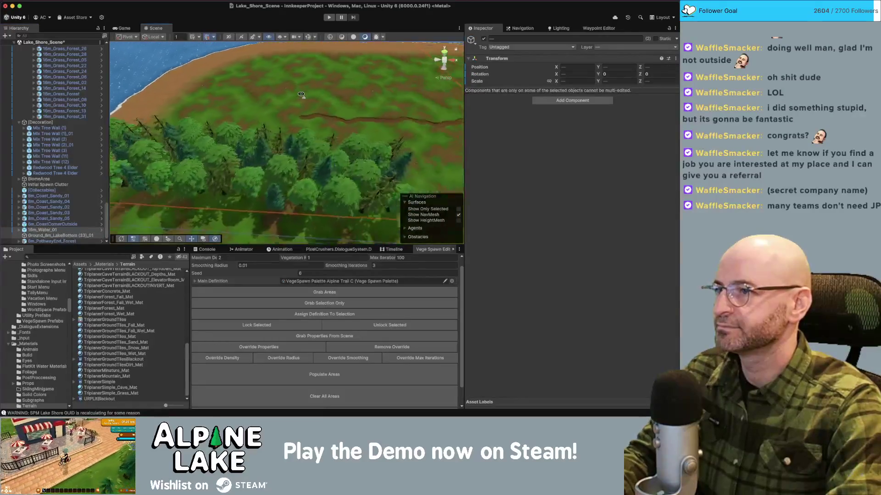
{"action": "key", "text": "f"}
{"action": "mouse_move", "coordinate": [255, 124]}
{"action": "left_mouse_down"}
{"action": "mouse_move", "coordinate": [296, 123]}
{"action": "mouse_move", "coordinate": [297, 133]}
{"action": "mouse_move", "coordinate": [312, 133]}
{"action": "mouse_move", "coordinate": [291, 128]}
{"action": "left_mouse_up"}
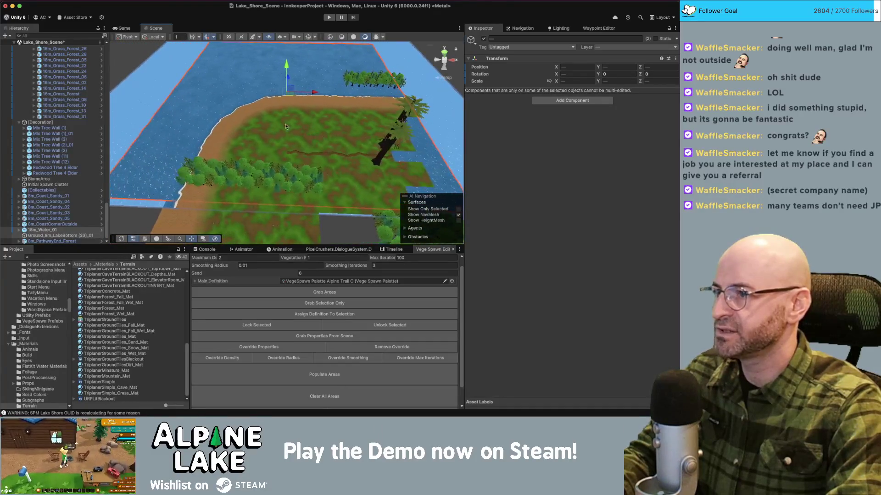
{"action": "scroll", "coordinate": [269, 119], "scroll_direction": "up", "scroll_amount": 5}
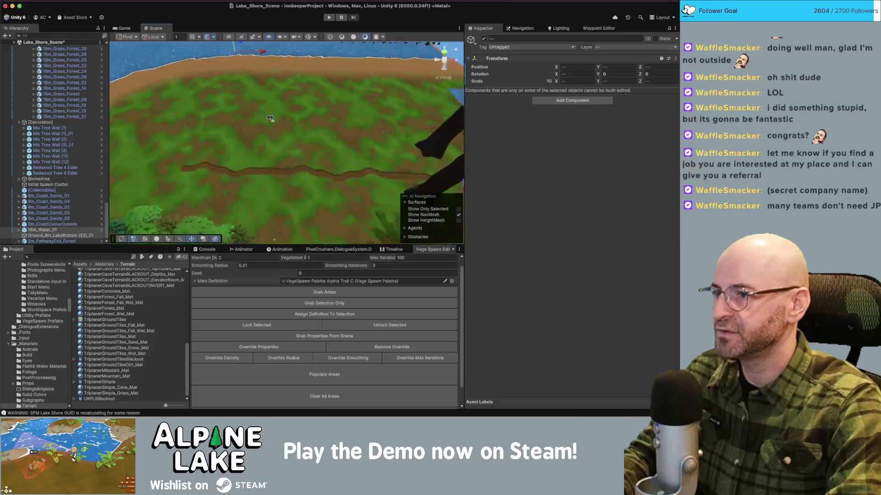
{"action": "left_click_drag", "start_coordinate": [270, 118], "coordinate": [109, 107]}
{"action": "left_click", "coordinate": [219, 166]}
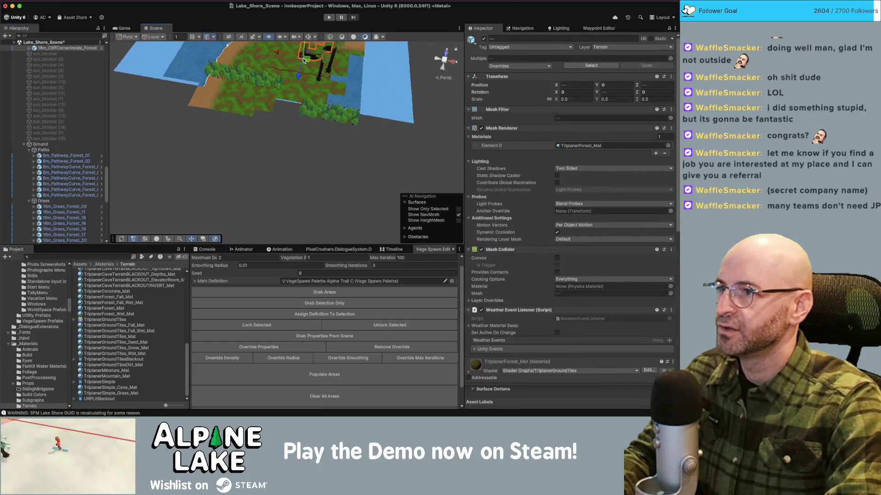
- Duplicate a cliff corner piece and place the copy down-left beside the dirt path
{"action": "scroll", "coordinate": [304, 60], "scroll_direction": "up", "scroll_amount": 5}
{"action": "mouse_move", "coordinate": [304, 60]}
{"action": "left_mouse_down", "text": "alt"}
{"action": "mouse_move", "coordinate": [313, 52]}
{"action": "mouse_move", "coordinate": [313, 77]}
{"action": "left_mouse_up", "text": "alt"}
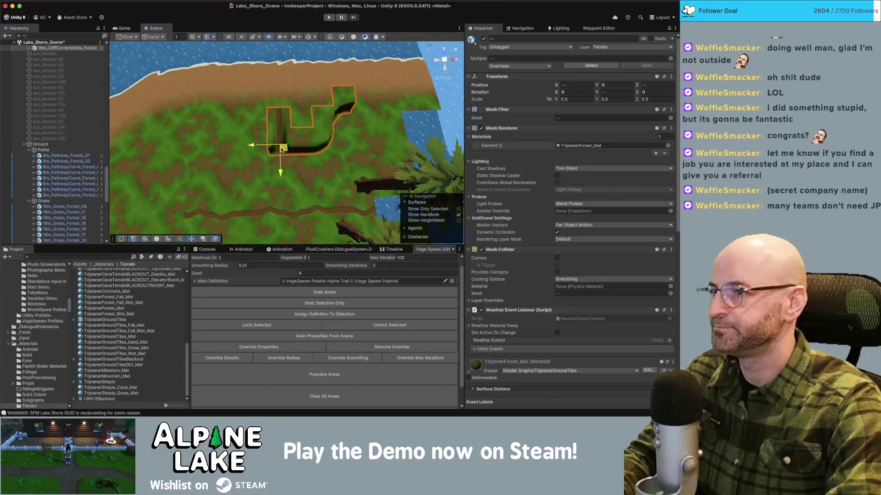
{"action": "left_click", "coordinate": [280, 117]}
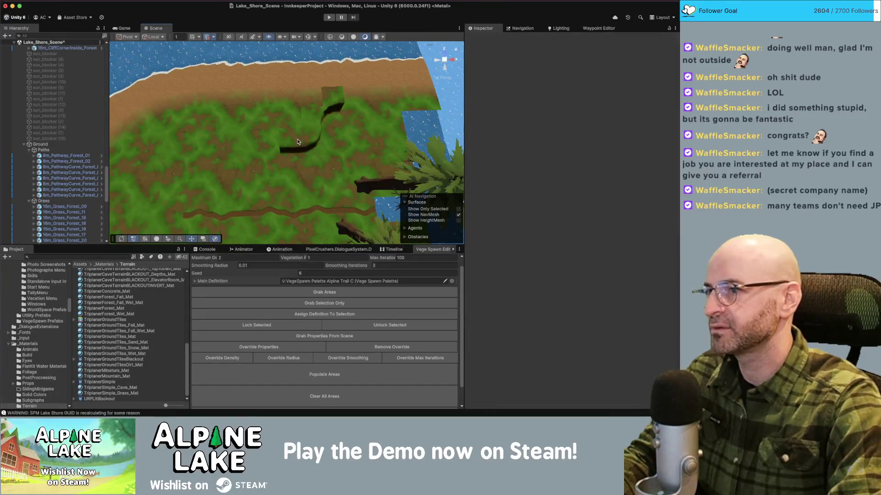
{"action": "left_click", "coordinate": [311, 138]}
{"action": "key", "text": "ctrl+d"}
{"action": "mouse_move", "coordinate": [308, 138]}
{"action": "left_mouse_down"}
{"action": "mouse_move", "coordinate": [264, 202]}
{"action": "mouse_move", "coordinate": [257, 182]}
{"action": "left_mouse_up"}
{"action": "key", "text": "w"}
{"action": "left_click", "coordinate": [290, 155]}
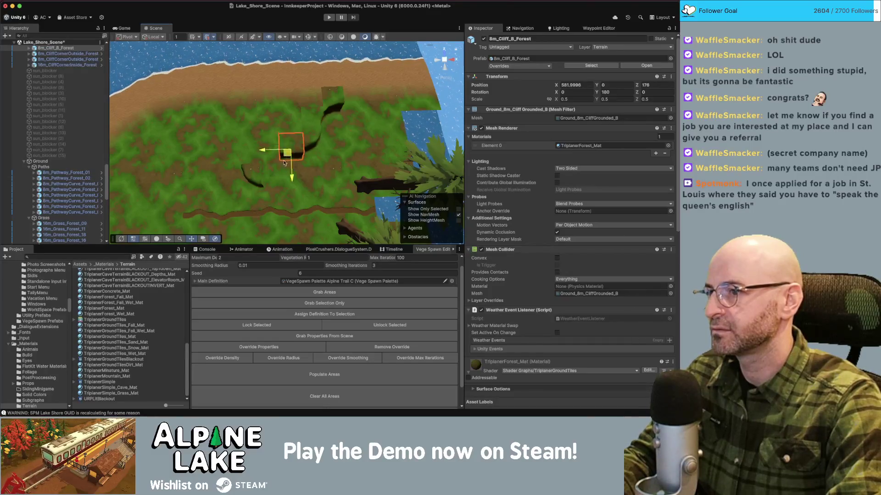
{"action": "key", "text": "ctrl+z"}
{"action": "key", "text": "ctrl+z"}
{"action": "key", "text": "ctrl+z"}
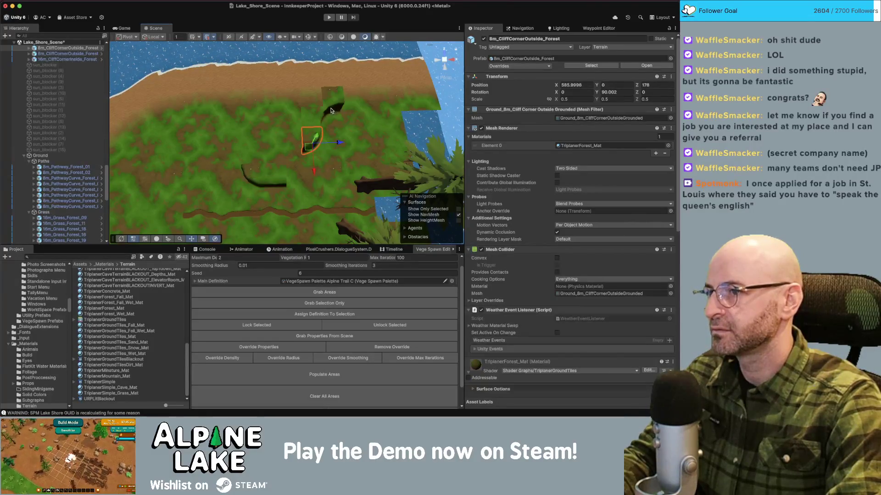
{"action": "key", "text": "ctrl+shift+z"}
{"action": "key", "text": "ctrl+shift+z"}
{"action": "key", "text": "ctrl+shift+z"}
- Move two selected cliff pieces down-right along the path edge
{"action": "left_click", "coordinate": [317, 138]}
{"action": "left_click", "coordinate": [318, 117], "text": "shift"}
{"action": "right_click", "coordinate": [318, 117]}
{"action": "key", "text": "Escape"}
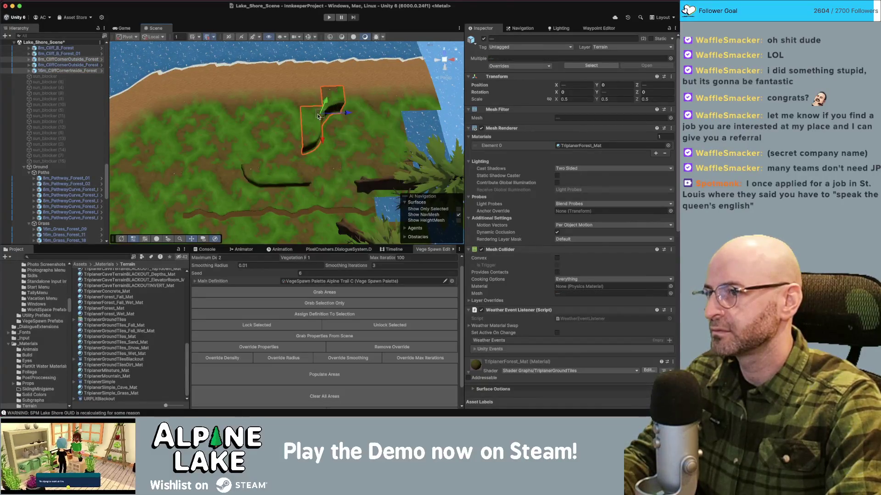
{"action": "mouse_move", "coordinate": [318, 119]}
{"action": "left_mouse_down"}
{"action": "mouse_move", "coordinate": [343, 151]}
{"action": "mouse_move", "coordinate": [325, 148]}
{"action": "left_mouse_up"}
- Pick out the 8m_Cliff_B_Forest_01 piece among the ledge cliffs and frame it
{"action": "left_click", "coordinate": [301, 181]}
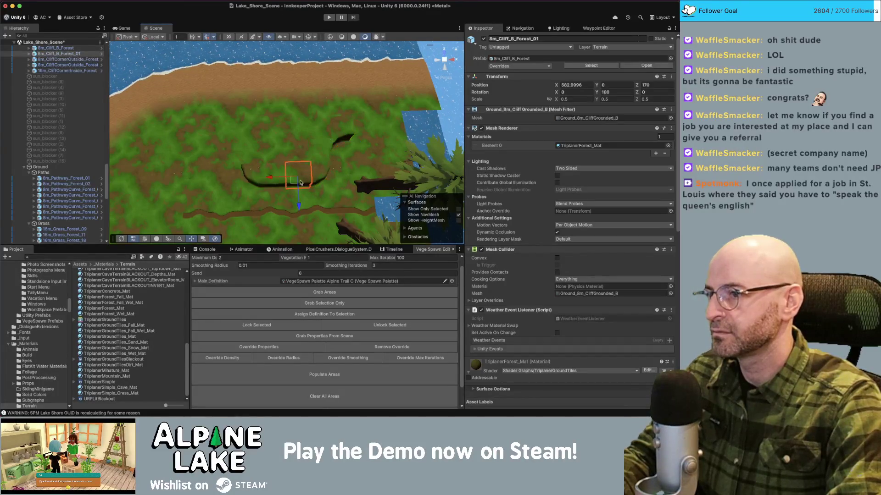
{"action": "left_click_drag", "start_coordinate": [295, 184], "coordinate": [294, 172]}
{"action": "left_click", "coordinate": [218, 181], "text": "shift"}
{"action": "left_click", "coordinate": [192, 180], "text": "shift"}
{"action": "left_click", "coordinate": [273, 156], "text": "shift"}
{"action": "left_click", "coordinate": [301, 133], "text": "shift"}
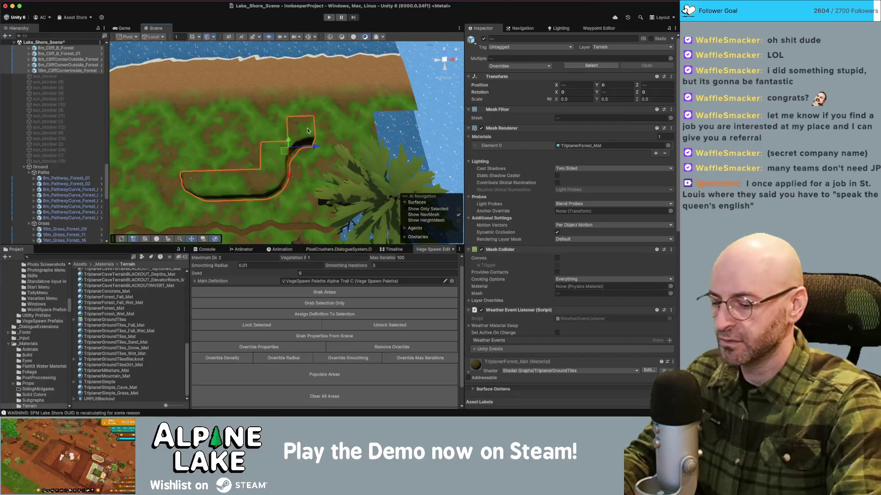
{"action": "left_click", "coordinate": [256, 186]}
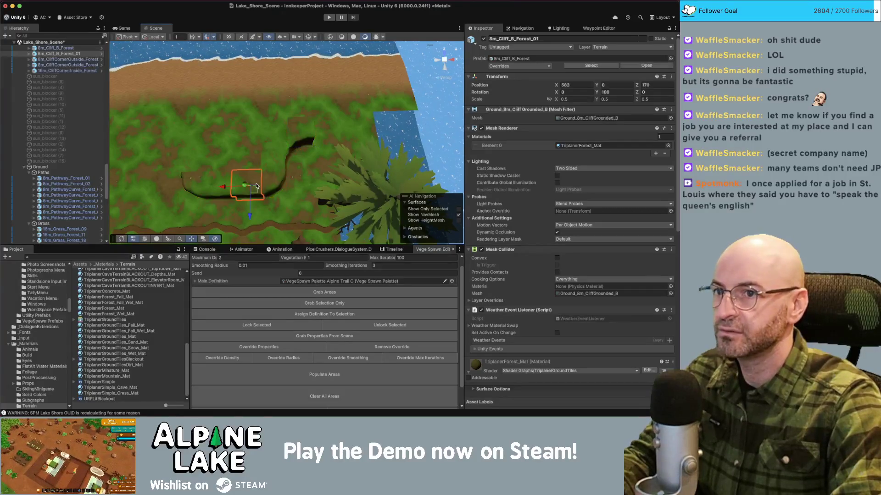
{"action": "key", "text": "f"}
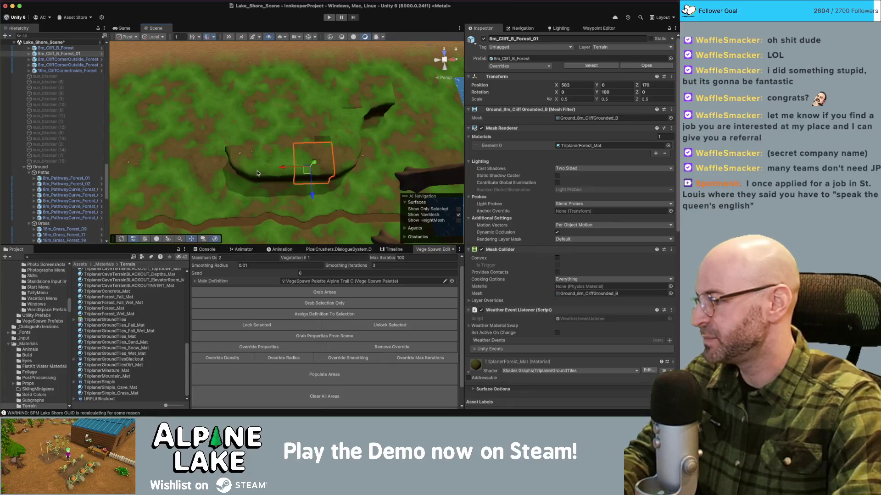
- Duplicate 8m_Cliff_B_Forest_01, turn the copy to 270° and line it up along the path's bend
{"action": "key", "text": "super+d"}
{"action": "mouse_move", "coordinate": [303, 177]}
{"action": "left_mouse_down"}
{"action": "mouse_move", "coordinate": [241, 140]}
{"action": "mouse_move", "coordinate": [208, 170]}
{"action": "left_mouse_up"}
{"action": "key", "text": "e"}
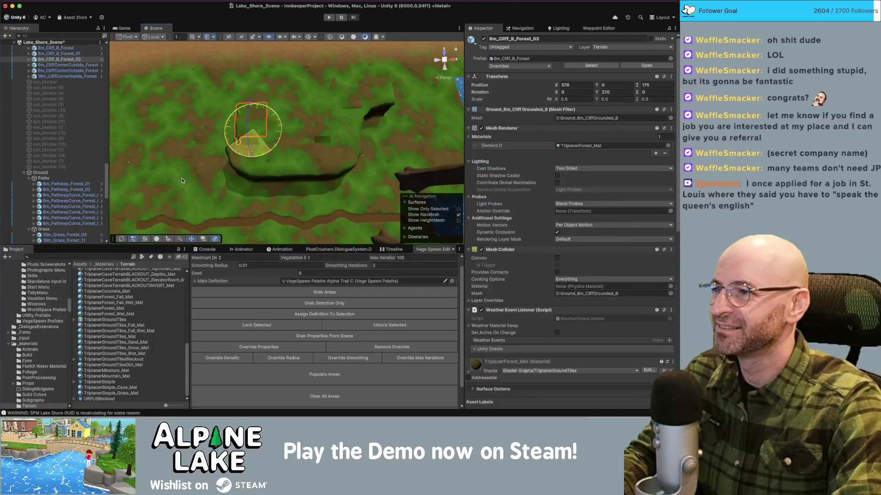
{"action": "key", "text": "w"}
{"action": "mouse_move", "coordinate": [253, 139]}
{"action": "left_mouse_down"}
{"action": "mouse_move", "coordinate": [278, 121]}
{"action": "mouse_move", "coordinate": [250, 117]}
{"action": "mouse_move", "coordinate": [384, 78]}
{"action": "left_mouse_up"}
{"action": "scroll", "coordinate": [258, 140], "scroll_direction": "up", "scroll_amount": 3}
{"action": "key", "text": "super+d"}
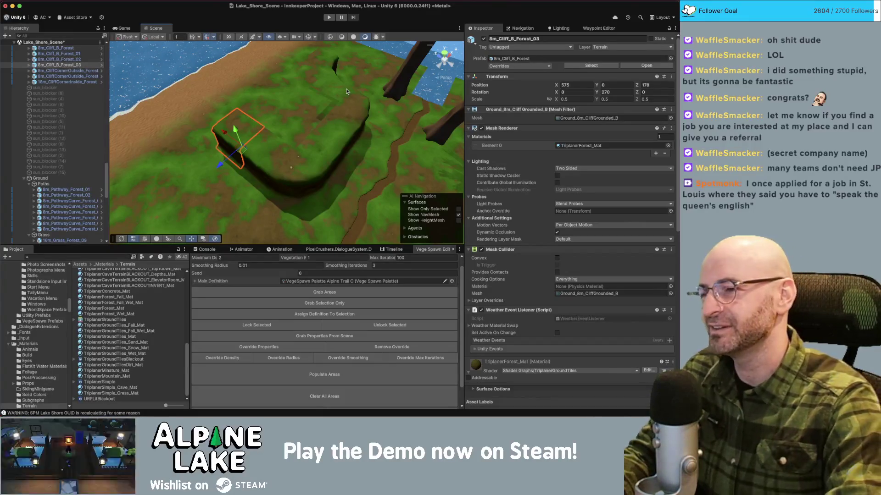
- Push the outside cliff corner piece forward to Z 180 near the sandy coast
{"action": "mouse_move", "coordinate": [347, 91]}
{"action": "left_mouse_down"}
{"action": "mouse_move", "coordinate": [322, 100]}
{"action": "mouse_move", "coordinate": [335, 77]}
{"action": "left_mouse_up"}
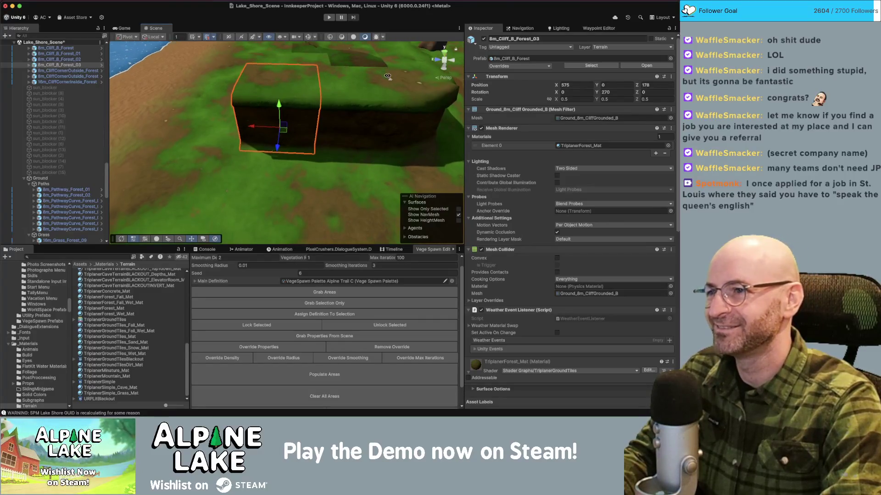
{"action": "scroll", "coordinate": [324, 87], "scroll_direction": "down", "scroll_amount": 5}
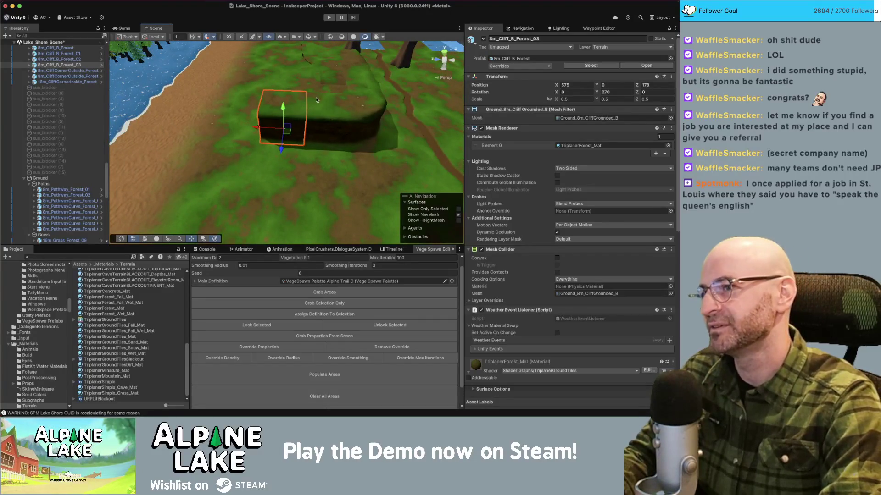
{"action": "left_click", "coordinate": [379, 132]}
{"action": "left_click_drag", "start_coordinate": [386, 136], "coordinate": [282, 133]}
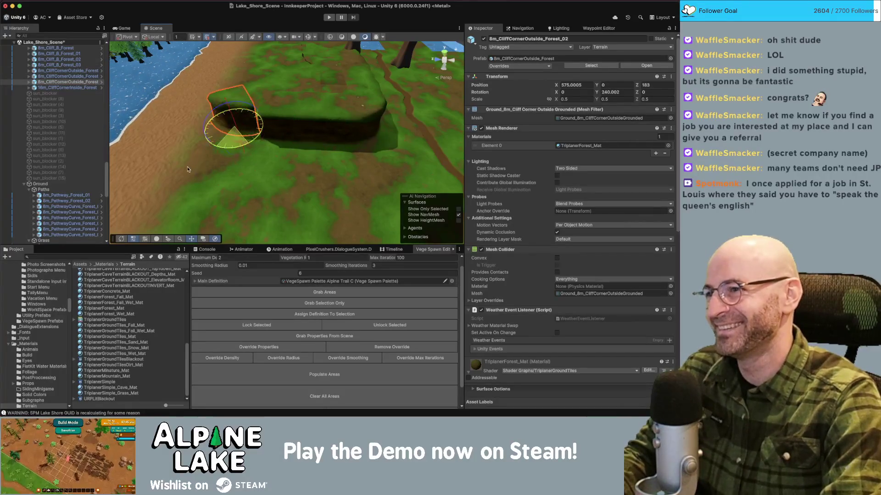
{"action": "mouse_move", "coordinate": [224, 128]}
{"action": "left_mouse_down"}
{"action": "mouse_move", "coordinate": [297, 83]}
{"action": "mouse_move", "coordinate": [282, 124]}
{"action": "mouse_move", "coordinate": [278, 29]}
{"action": "left_mouse_up"}
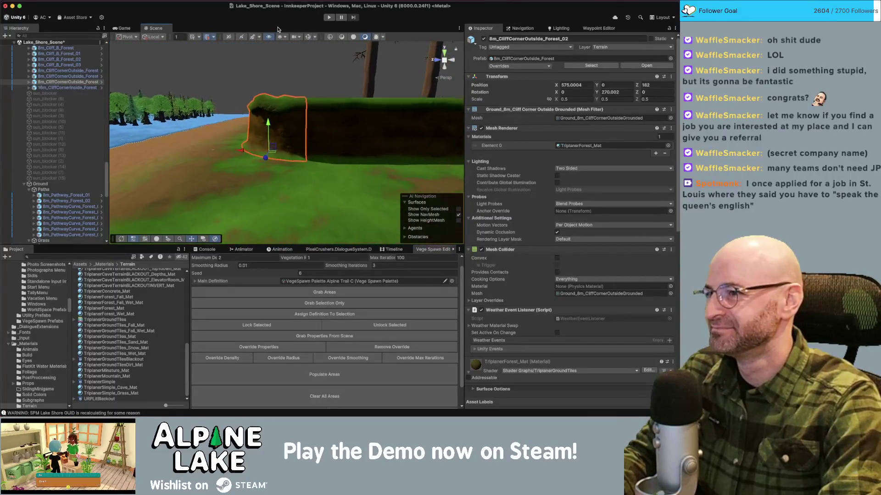
{"action": "left_click", "coordinate": [291, 135]}
{"action": "mouse_move", "coordinate": [290, 135]}
{"action": "left_mouse_down"}
{"action": "mouse_move", "coordinate": [293, 105]}
{"action": "mouse_move", "coordinate": [333, 110]}
{"action": "mouse_move", "coordinate": [327, 135]}
{"action": "mouse_move", "coordinate": [350, 142]}
{"action": "mouse_move", "coordinate": [321, 134]}
{"action": "left_mouse_up"}
{"action": "scroll", "coordinate": [292, 105], "scroll_direction": "up", "scroll_amount": 3}
- Reselect the outside cliff corner together with a second cliff piece
{"action": "left_click", "coordinate": [350, 142]}
{"action": "left_click", "coordinate": [319, 134], "text": "shift"}
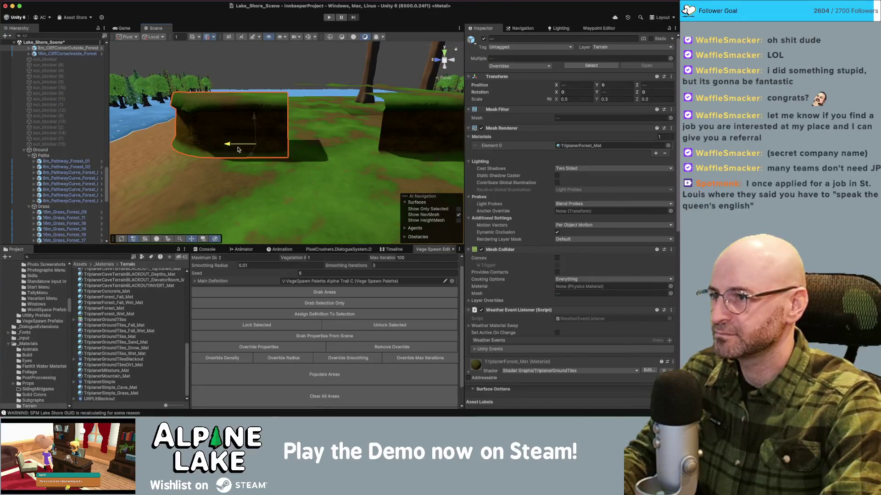
{"action": "left_click", "coordinate": [283, 86]}
{"action": "mouse_move", "coordinate": [283, 85]}
{"action": "left_mouse_down"}
{"action": "mouse_move", "coordinate": [266, 158]}
{"action": "mouse_move", "coordinate": [272, 76]}
{"action": "mouse_move", "coordinate": [242, 109]}
{"action": "left_mouse_up"}
{"action": "key", "text": "ctrl+z"}
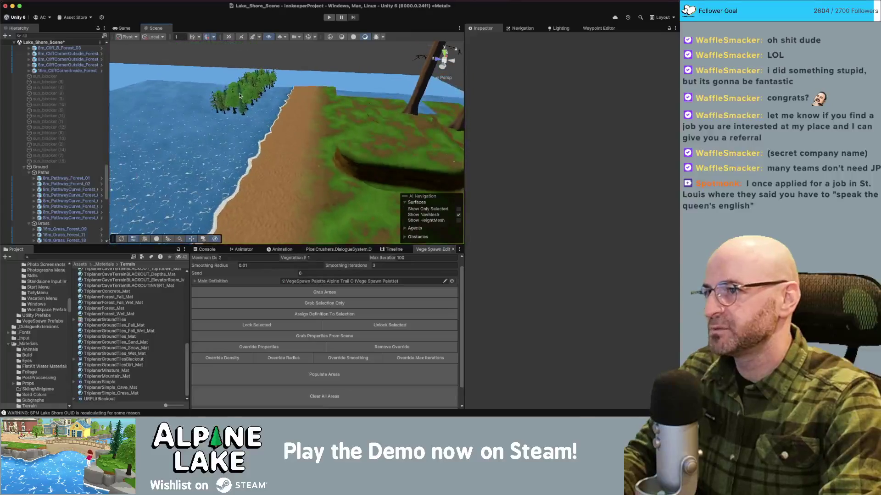
- Give the Mix Tree Wall (1) cluster on the beach a scale of 1.2 on X, Y and Z
{"action": "left_click", "coordinate": [242, 109]}
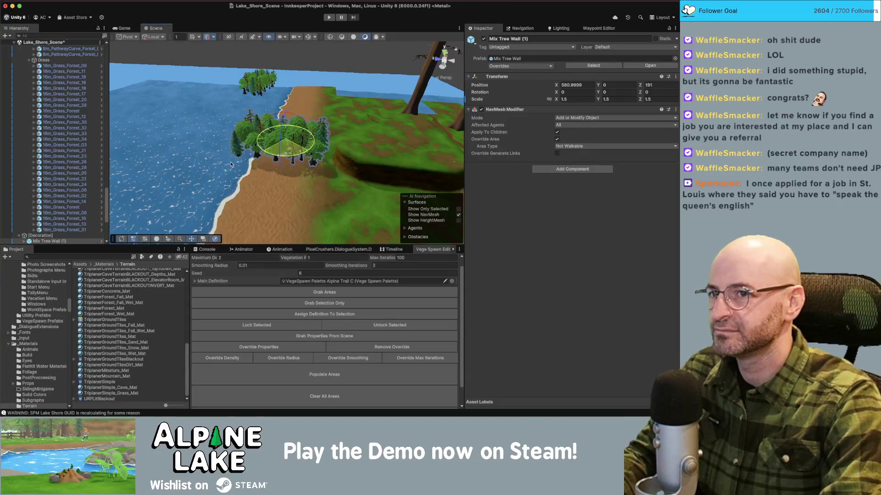
{"action": "mouse_move", "coordinate": [294, 145]}
{"action": "left_mouse_down"}
{"action": "mouse_move", "coordinate": [220, 133]}
{"action": "mouse_move", "coordinate": [264, 123]}
{"action": "left_mouse_up"}
{"action": "key", "text": "f"}
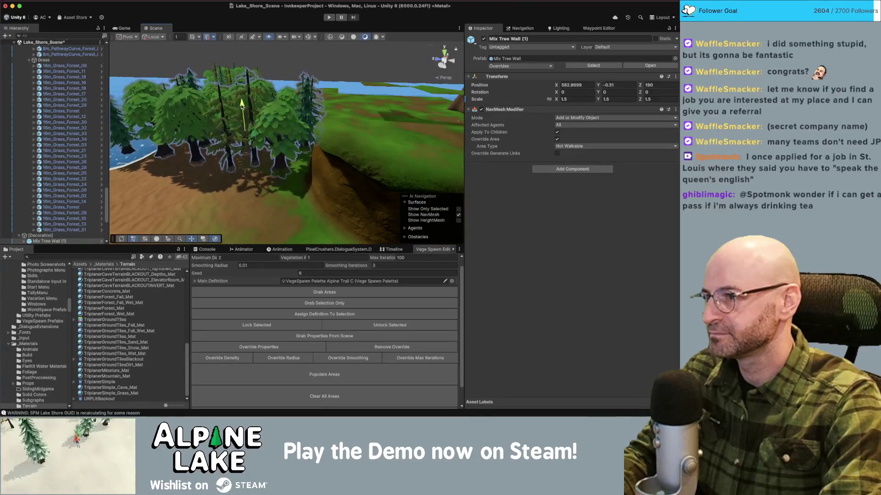
{"action": "left_click", "coordinate": [251, 98]}
{"action": "mouse_move", "coordinate": [252, 97]}
{"action": "left_mouse_down"}
{"action": "mouse_move", "coordinate": [339, 105]}
{"action": "mouse_move", "coordinate": [291, 115]}
{"action": "mouse_move", "coordinate": [295, 136]}
{"action": "left_mouse_up"}
{"action": "left_click", "coordinate": [294, 136]}
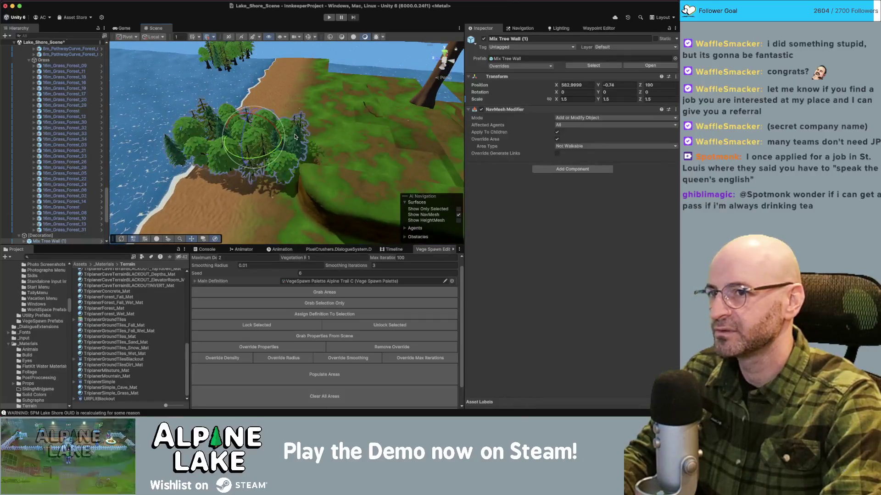
{"action": "type", "text": "1.2"}
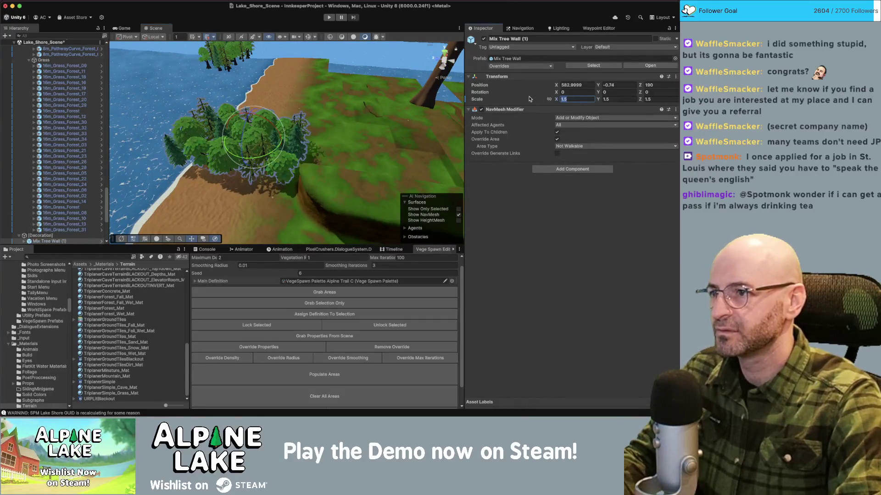
{"action": "type", "text": ".2"}
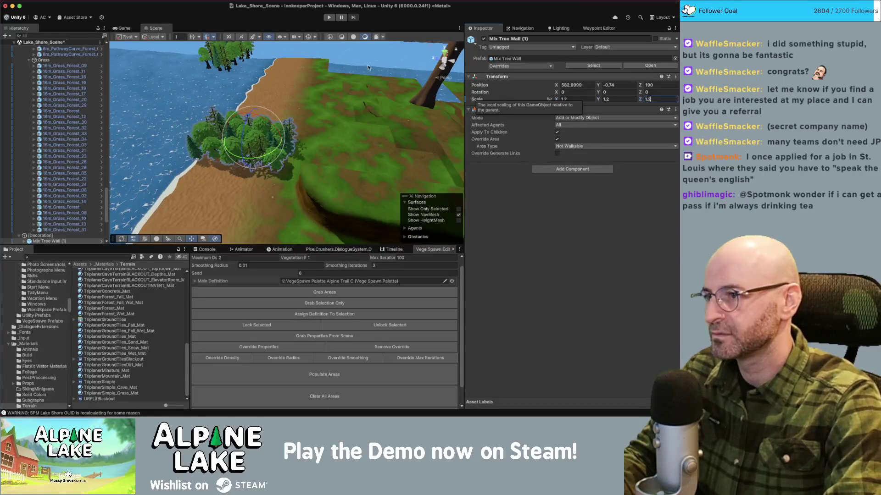
{"action": "left_click_drag", "start_coordinate": [248, 110], "coordinate": [234, 107]}
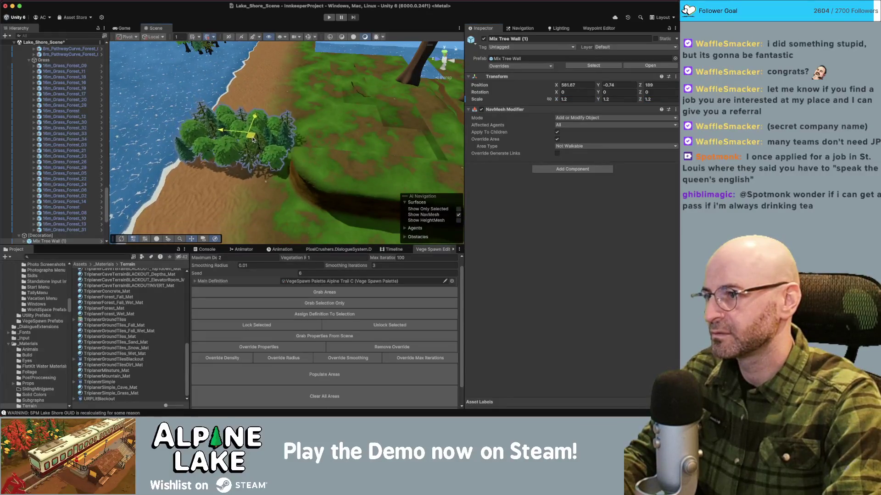
{"action": "mouse_move", "coordinate": [258, 140]}
{"action": "left_mouse_down"}
{"action": "mouse_move", "coordinate": [160, 136]}
{"action": "mouse_move", "coordinate": [286, 69]}
{"action": "mouse_move", "coordinate": [335, 81]}
{"action": "left_mouse_up"}
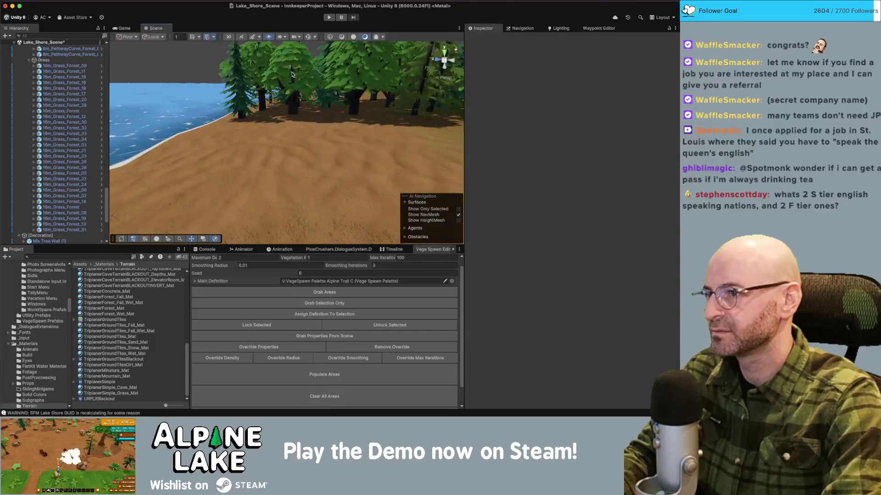
{"action": "left_click", "coordinate": [335, 81]}
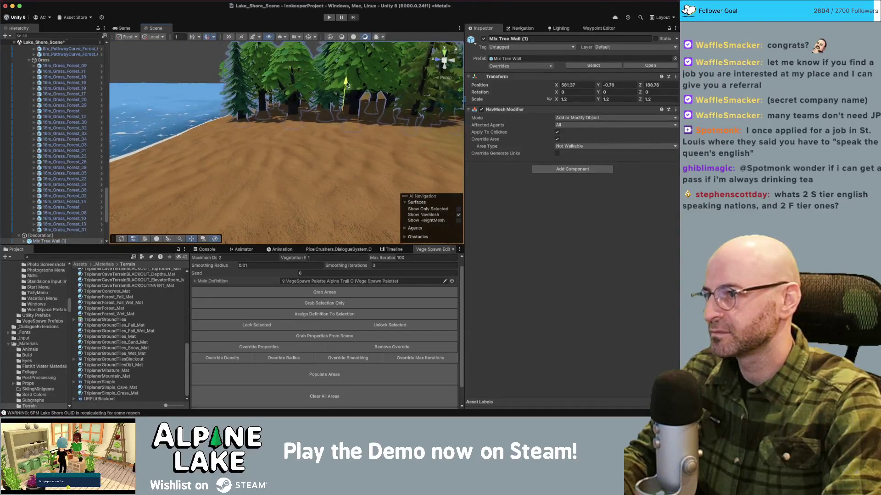
{"action": "mouse_move", "coordinate": [345, 87]}
{"action": "left_mouse_down"}
{"action": "mouse_move", "coordinate": [184, 155]}
{"action": "mouse_move", "coordinate": [302, 175]}
{"action": "mouse_move", "coordinate": [281, 170]}
{"action": "mouse_move", "coordinate": [291, 143]}
{"action": "left_mouse_up"}
{"action": "left_click", "coordinate": [303, 175]}
- Duplicate the 8m_Cliff_B_Forest_04 tile and slide the copies further along the ledge edge
{"action": "left_click", "coordinate": [264, 168]}
{"action": "key", "text": "e"}
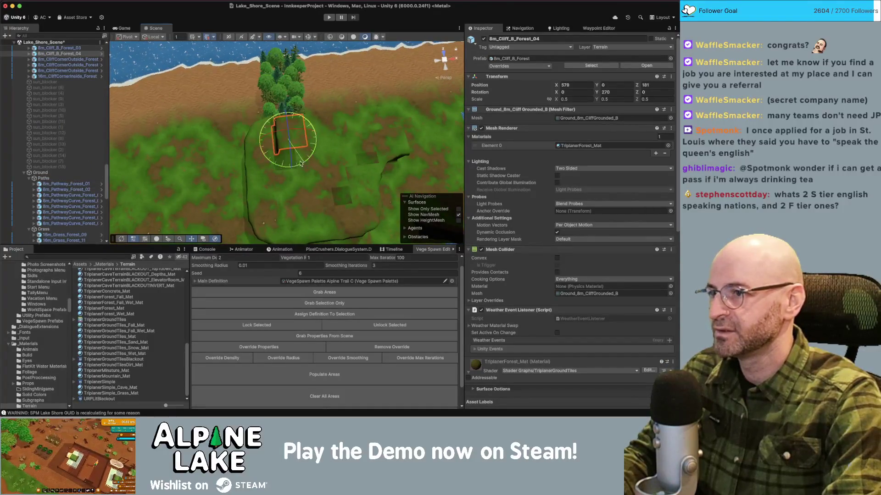
{"action": "key", "text": "ctrl+d"}
{"action": "key", "text": "ctrl+d"}
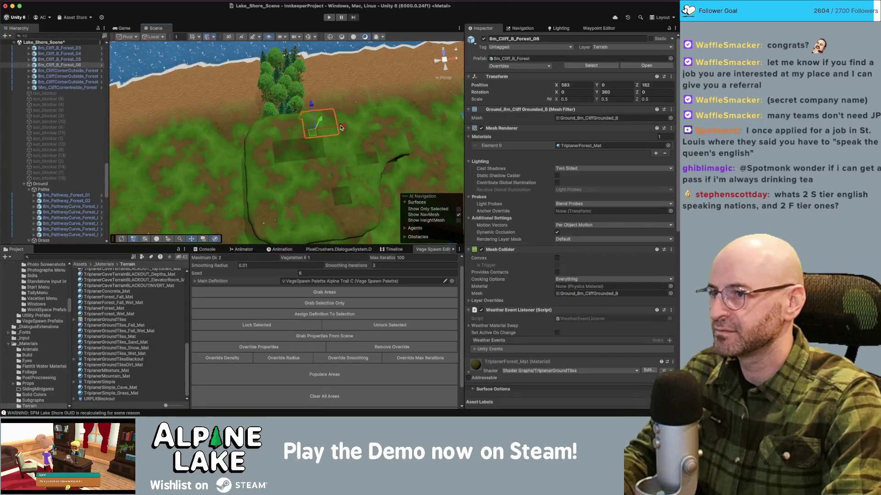
{"action": "key", "text": "f"}
{"action": "key", "text": "ctrl+d"}
{"action": "left_click_drag", "start_coordinate": [278, 186], "coordinate": [372, 176]}
{"action": "scroll", "coordinate": [367, 161], "scroll_direction": "down", "scroll_amount": 5}
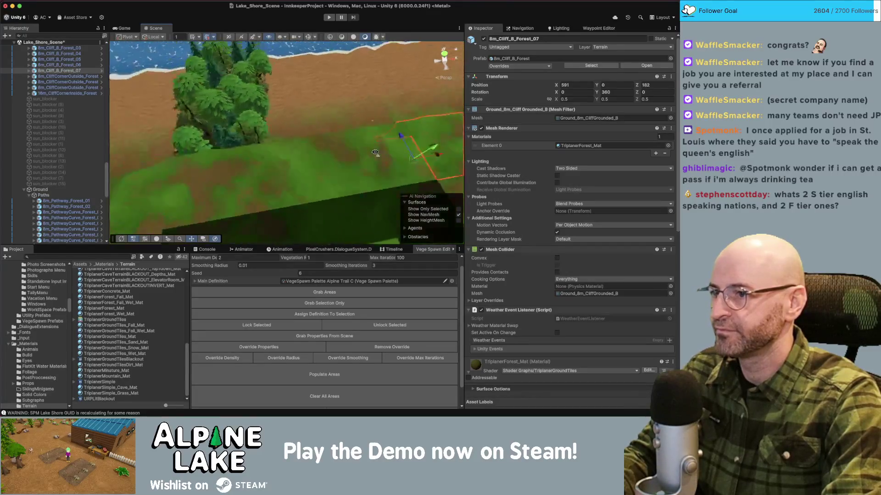
{"action": "left_click_drag", "start_coordinate": [362, 147], "coordinate": [266, 147]}
- Raise grass tile 16m_Grass_Forest_25 to Y 3, then duplicate it and scale the copy to 0.25
{"action": "left_click", "coordinate": [275, 156]}
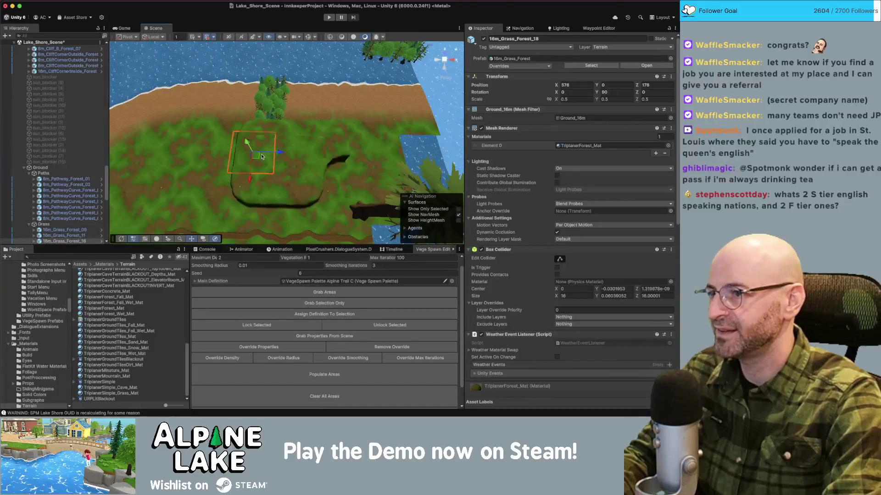
{"action": "left_click", "coordinate": [261, 157]}
{"action": "type", "text": "3"}
{"action": "mouse_move", "coordinate": [262, 154]}
{"action": "left_mouse_down"}
{"action": "mouse_move", "coordinate": [287, 173]}
{"action": "mouse_move", "coordinate": [283, 167]}
{"action": "left_mouse_up"}
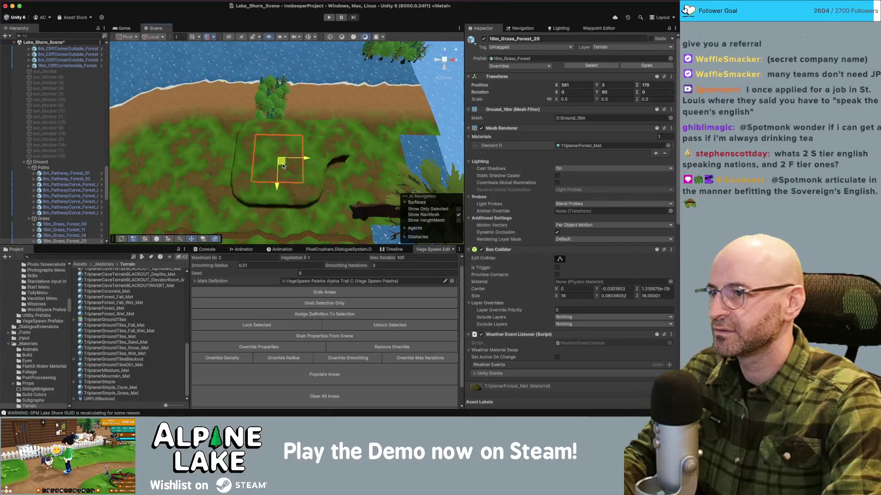
{"action": "scroll", "coordinate": [283, 167], "scroll_direction": "up", "scroll_amount": 5}
{"action": "key", "text": "super+d"}
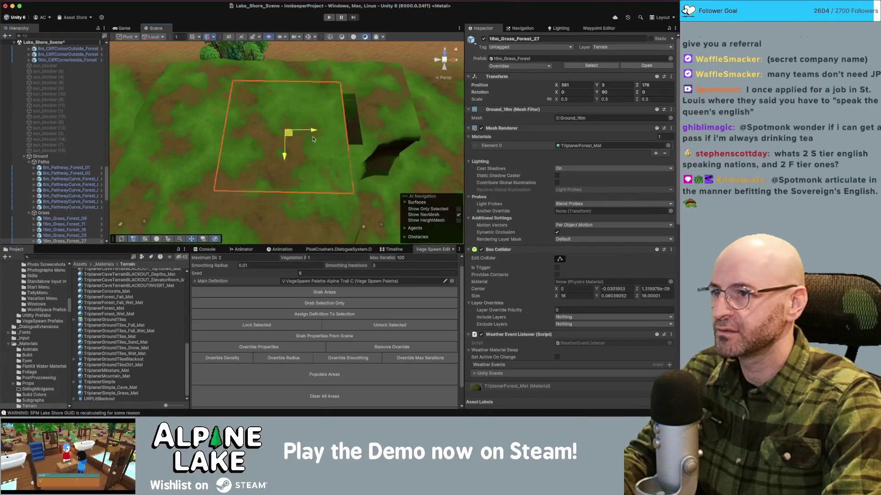
{"action": "left_click_drag", "start_coordinate": [307, 140], "coordinate": [338, 126]}
{"action": "type", "text": "0.25"}
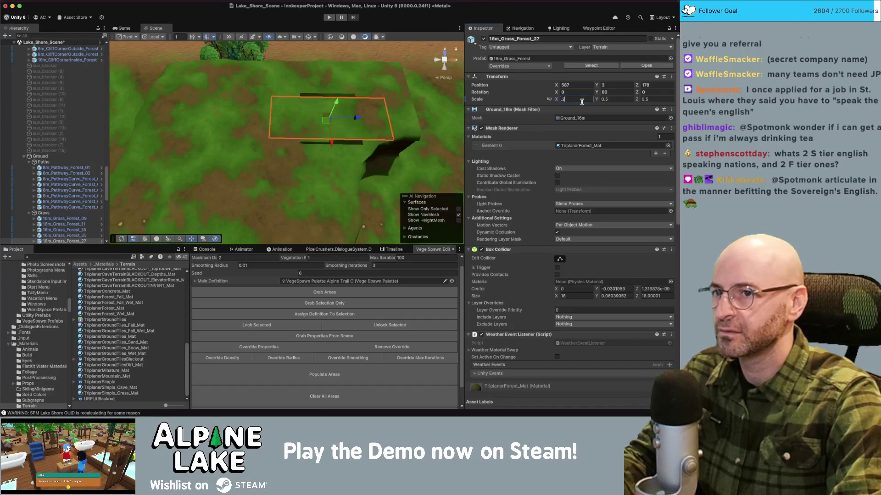
{"action": "key", "text": "Tab"}
{"action": "key", "text": "Tab"}
{"action": "type", "text": "0.25"}
{"action": "key", "text": "shift+Tab"}
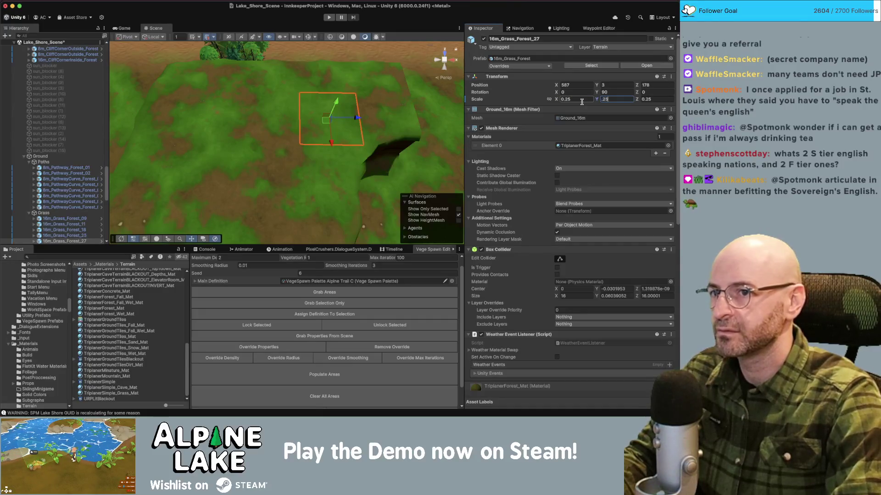
- Duplicate the outside cliff corner as 8m_CliffCornerOutside_Forest_04 at X 595, Z 182, rotated 45°
{"action": "mouse_move", "coordinate": [335, 150]}
{"action": "left_mouse_down"}
{"action": "mouse_move", "coordinate": [293, 155]}
{"action": "mouse_move", "coordinate": [337, 120]}
{"action": "mouse_move", "coordinate": [324, 126]}
{"action": "mouse_move", "coordinate": [332, 97]}
{"action": "mouse_move", "coordinate": [378, 127]}
{"action": "mouse_move", "coordinate": [324, 100]}
{"action": "left_mouse_up"}
{"action": "left_click", "coordinate": [291, 155]}
{"action": "scroll", "coordinate": [290, 155], "scroll_direction": "up", "scroll_amount": 2}
{"action": "key", "text": "ctrl+d"}
{"action": "key", "text": "ctrl+d"}
{"action": "key", "text": "e"}
{"action": "key", "text": "w"}
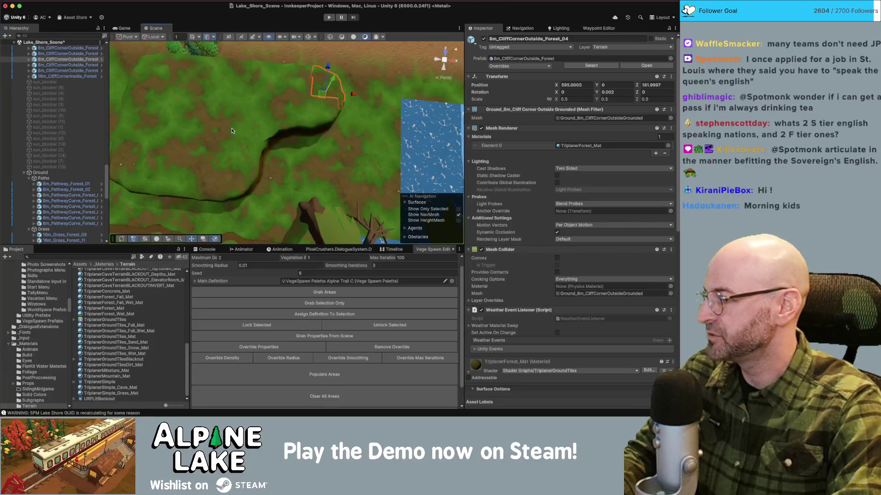
{"action": "mouse_move", "coordinate": [274, 162]}
{"action": "left_mouse_down"}
{"action": "mouse_move", "coordinate": [226, 113]}
{"action": "mouse_move", "coordinate": [290, 111]}
{"action": "left_mouse_up"}
- Move Mix Tree Wall (12) from the shore to the treeline and duplicate it there
{"action": "left_click", "coordinate": [290, 110]}
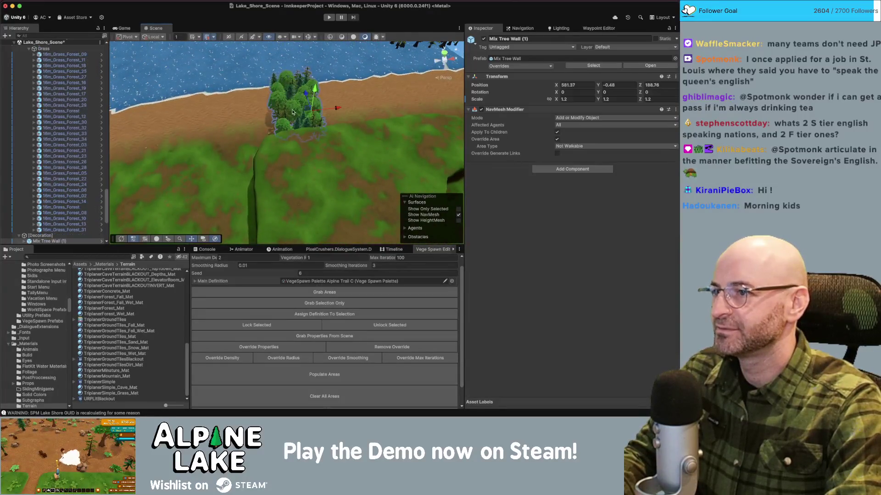
{"action": "left_click", "coordinate": [315, 111]}
{"action": "mouse_move", "coordinate": [310, 114]}
{"action": "left_mouse_down"}
{"action": "mouse_move", "coordinate": [199, 103]}
{"action": "mouse_move", "coordinate": [219, 137]}
{"action": "mouse_move", "coordinate": [312, 198]}
{"action": "left_mouse_up"}
{"action": "left_click", "coordinate": [200, 103]}
{"action": "left_click", "coordinate": [312, 199]}
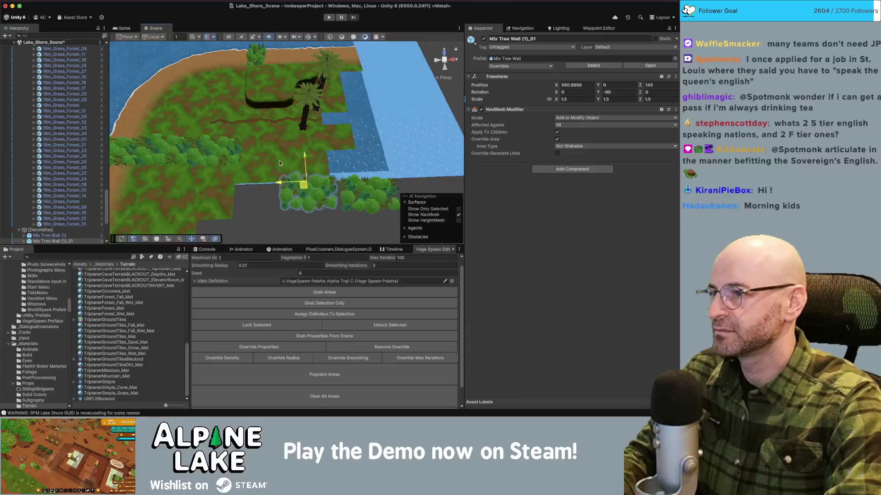
{"action": "left_click", "coordinate": [376, 204]}
{"action": "scroll", "coordinate": [383, 203], "scroll_direction": "up", "scroll_amount": 5}
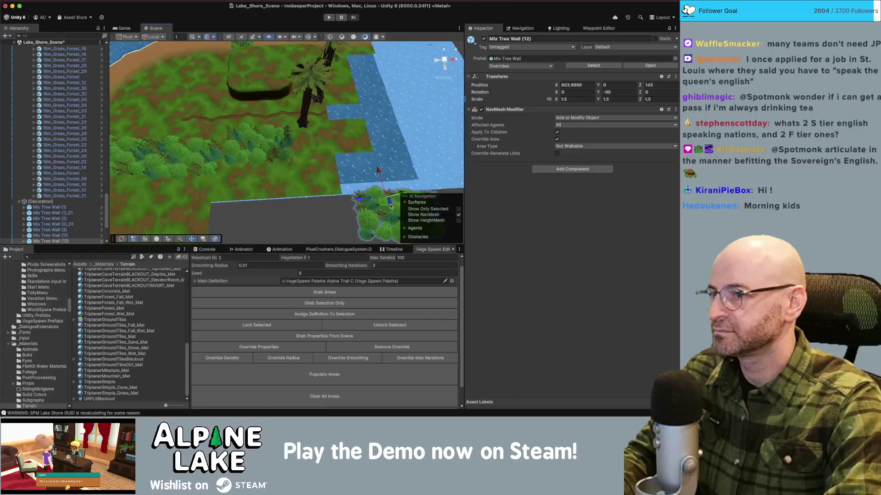
{"action": "mouse_move", "coordinate": [381, 196]}
{"action": "left_mouse_down"}
{"action": "mouse_move", "coordinate": [324, 79]}
{"action": "mouse_move", "coordinate": [264, 138]}
{"action": "left_mouse_up"}
{"action": "key", "text": "ctrl+d"}
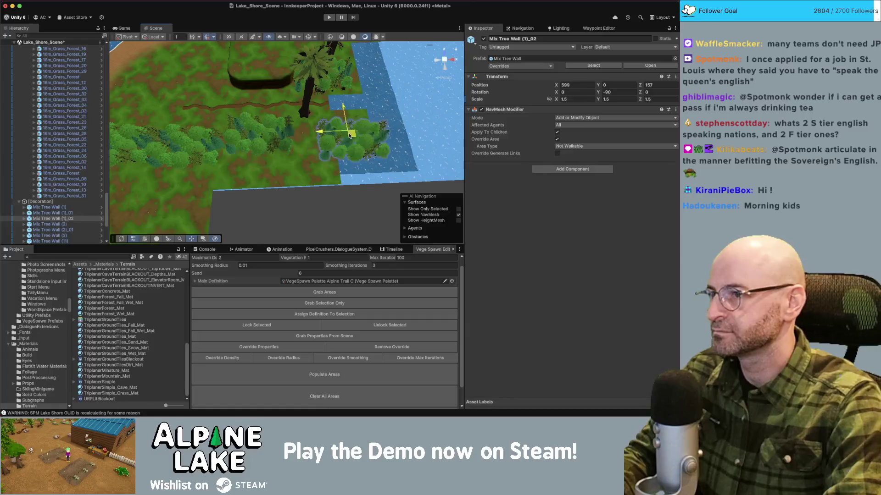
- Move the Redwood Tree 4 Elder back toward the treeline
{"action": "left_click", "coordinate": [307, 110]}
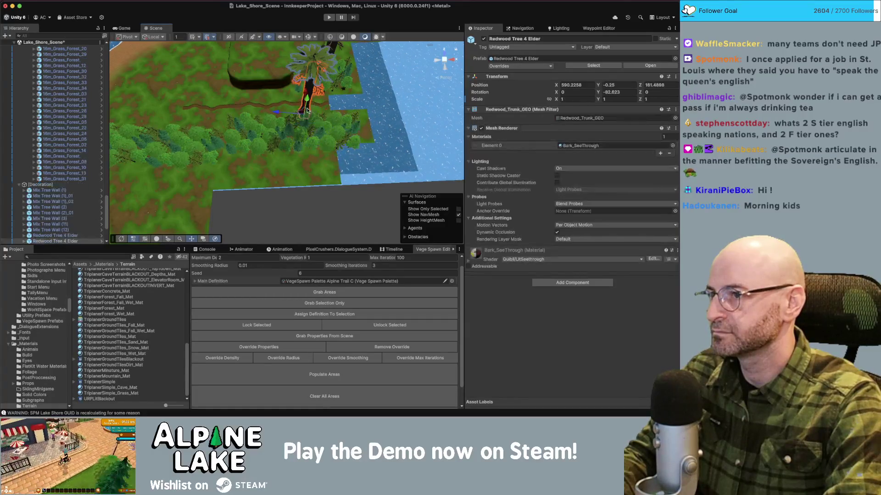
{"action": "left_click_drag", "start_coordinate": [302, 117], "coordinate": [267, 122]}
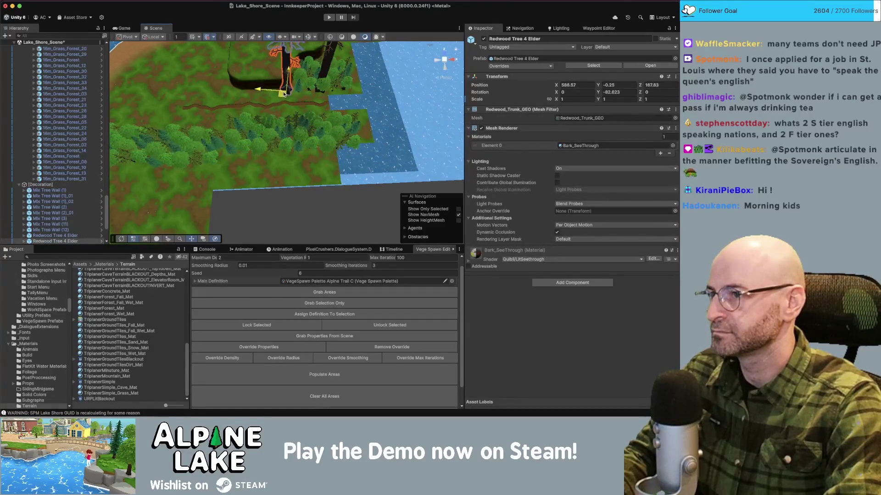
{"action": "key", "text": "f"}
{"action": "scroll", "coordinate": [263, 133], "scroll_direction": "down", "scroll_amount": 5}
- Nudge Mix Tree Wall (2) and Mix Tree Wall (3) into place beside the curved pathway
{"action": "left_click", "coordinate": [290, 148]}
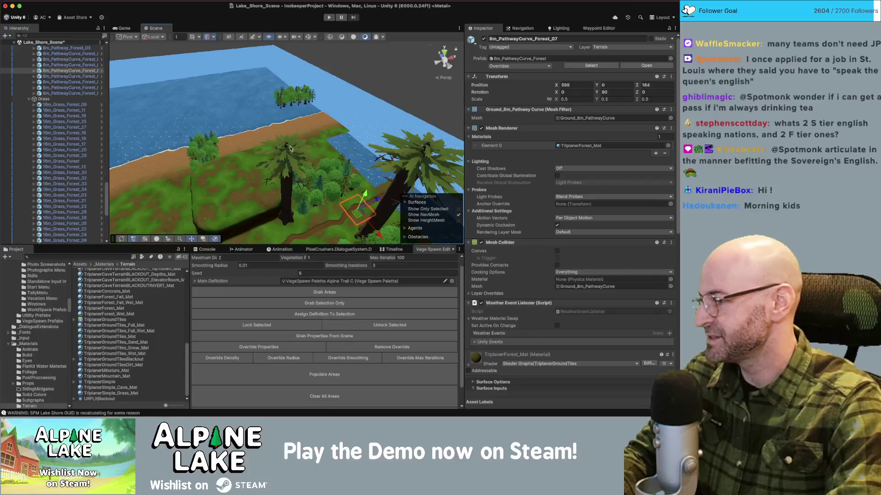
{"action": "mouse_move", "coordinate": [277, 149]}
{"action": "left_mouse_down"}
{"action": "mouse_move", "coordinate": [239, 180]}
{"action": "mouse_move", "coordinate": [198, 177]}
{"action": "left_mouse_up"}
{"action": "left_click", "coordinate": [165, 175]}
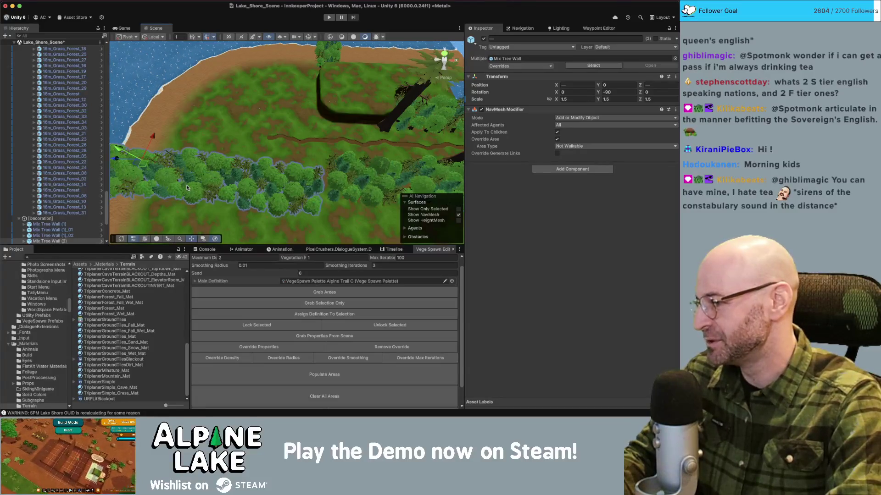
{"action": "left_click", "coordinate": [292, 190]}
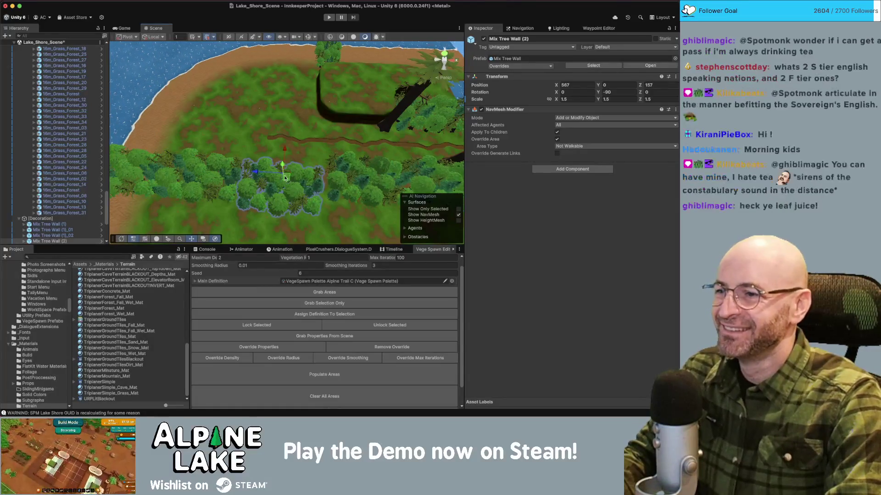
{"action": "left_click_drag", "start_coordinate": [292, 190], "coordinate": [293, 166]}
{"action": "left_click", "coordinate": [227, 177]}
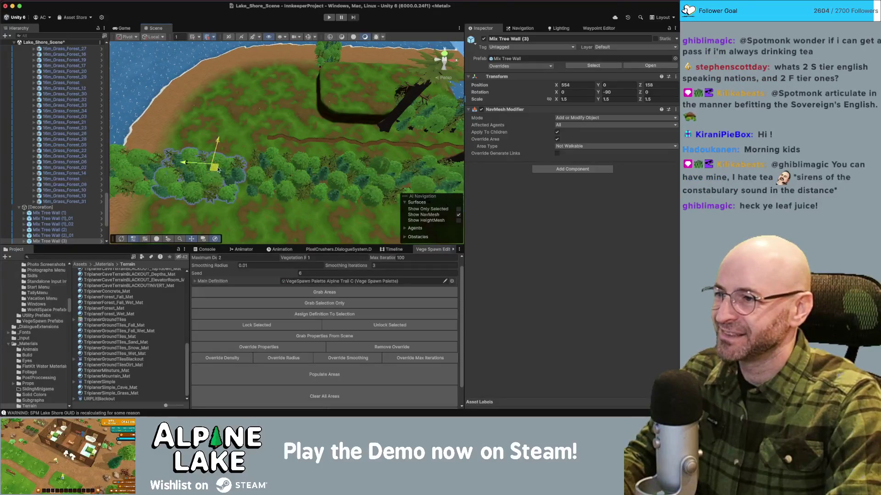
{"action": "left_click_drag", "start_coordinate": [219, 170], "coordinate": [221, 168]}
{"action": "left_click", "coordinate": [150, 164]}
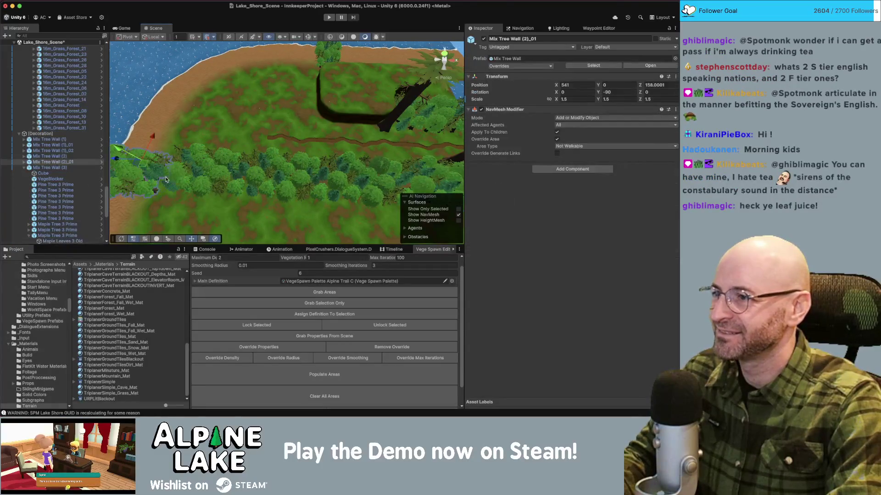
{"action": "left_click", "coordinate": [224, 169]}
{"action": "left_click", "coordinate": [218, 168]}
{"action": "left_click_drag", "start_coordinate": [218, 168], "coordinate": [209, 172]}
{"action": "mouse_move", "coordinate": [262, 155]}
{"action": "left_mouse_down"}
{"action": "mouse_move", "coordinate": [278, 152]}
{"action": "mouse_move", "coordinate": [206, 140]}
{"action": "left_mouse_up"}
{"action": "left_click", "coordinate": [280, 150]}
- Make three copies of the cliff corner, each turned a further 90° (270, 360, 450)
{"action": "key", "text": "f"}
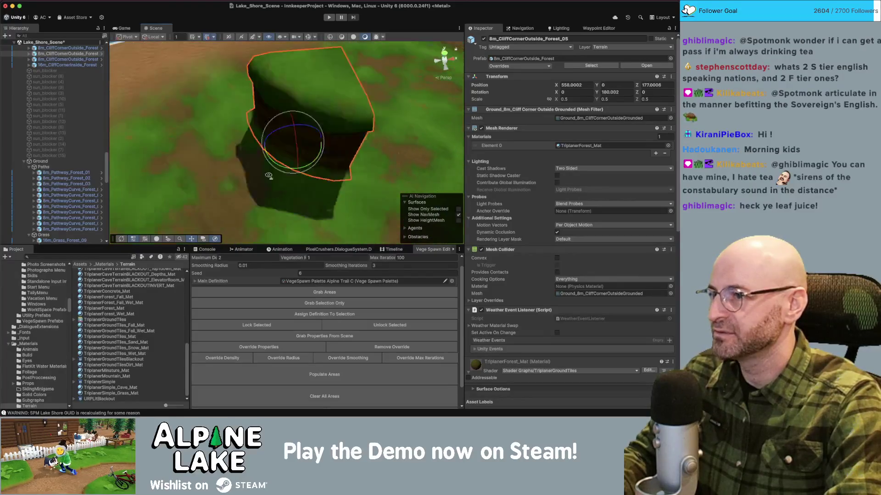
{"action": "key", "text": "super+d"}
{"action": "mouse_move", "coordinate": [294, 159]}
{"action": "left_mouse_down"}
{"action": "mouse_move", "coordinate": [256, 151]}
{"action": "mouse_move", "coordinate": [276, 120]}
{"action": "mouse_move", "coordinate": [264, 90]}
{"action": "left_mouse_up"}
{"action": "key", "text": "w"}
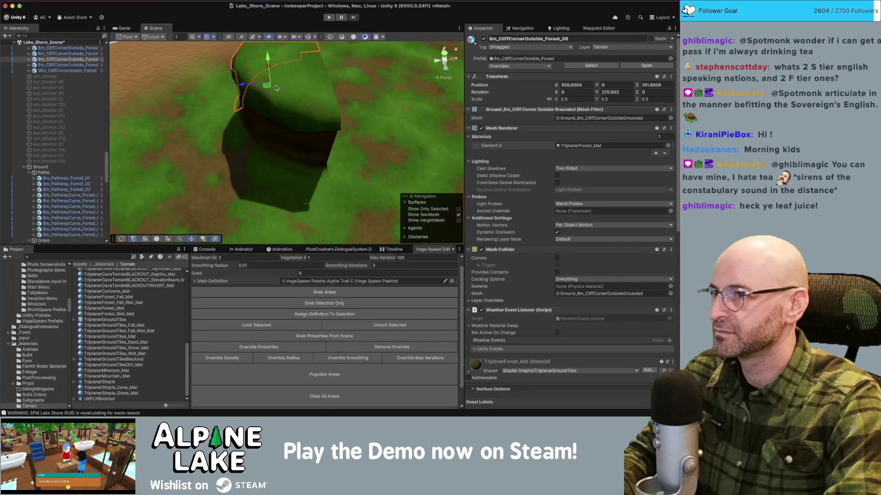
{"action": "key", "text": "f"}
{"action": "key", "text": "super+d"}
{"action": "key", "text": "e"}
{"action": "left_click_drag", "start_coordinate": [289, 168], "coordinate": [280, 147]}
{"action": "key", "text": "w"}
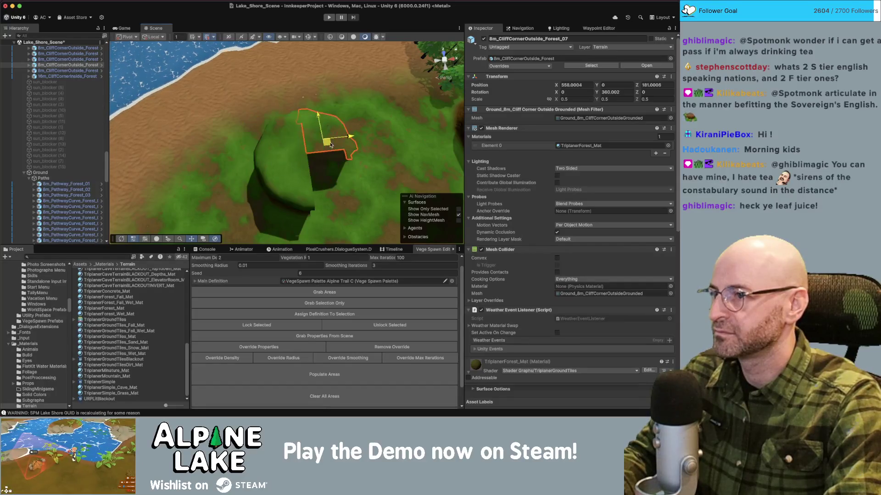
{"action": "key", "text": "super+d"}
{"action": "key", "text": "e"}
{"action": "left_click_drag", "start_coordinate": [321, 168], "coordinate": [231, 160]}
{"action": "key", "text": "w"}
- Close the ring of four cliff corners and move them together out into the lake
{"action": "left_click_drag", "start_coordinate": [317, 142], "coordinate": [326, 190]}
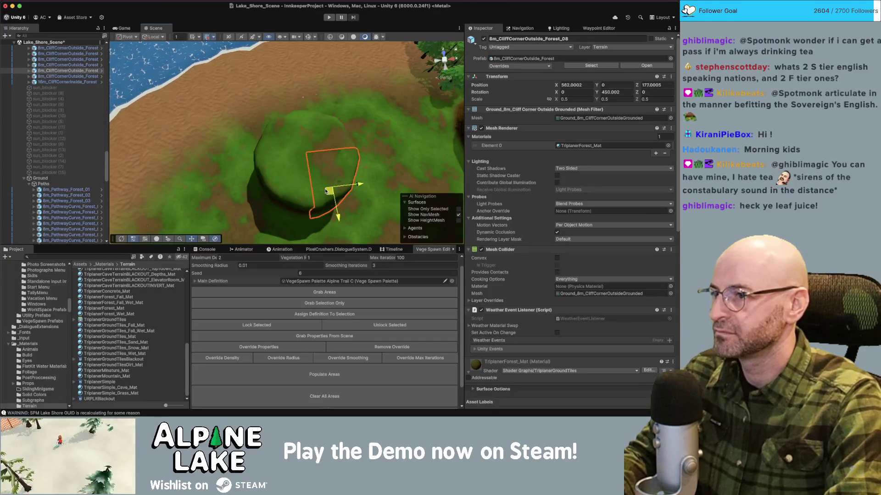
{"action": "mouse_move", "coordinate": [312, 140]}
{"action": "left_mouse_down"}
{"action": "mouse_move", "coordinate": [257, 169]}
{"action": "mouse_move", "coordinate": [252, 225]}
{"action": "left_mouse_up"}
{"action": "scroll", "coordinate": [294, 137], "scroll_direction": "down", "scroll_amount": 5}
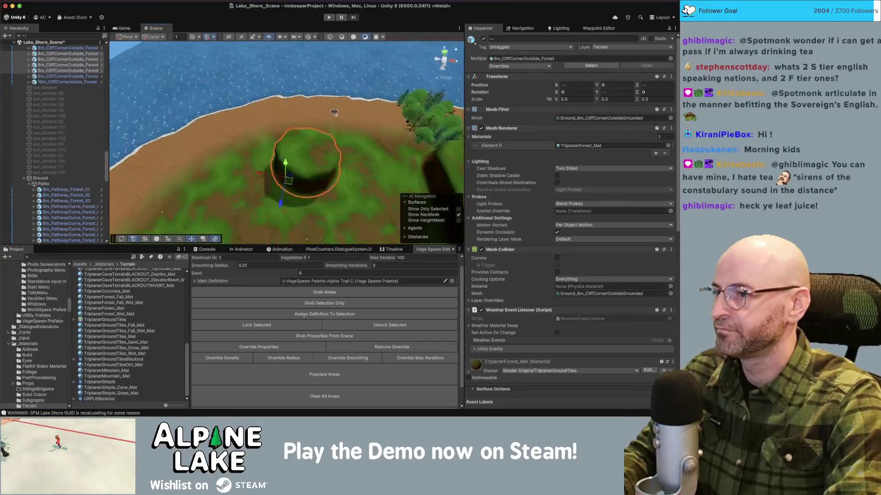
{"action": "scroll", "coordinate": [306, 105], "scroll_direction": "down", "scroll_amount": 3}
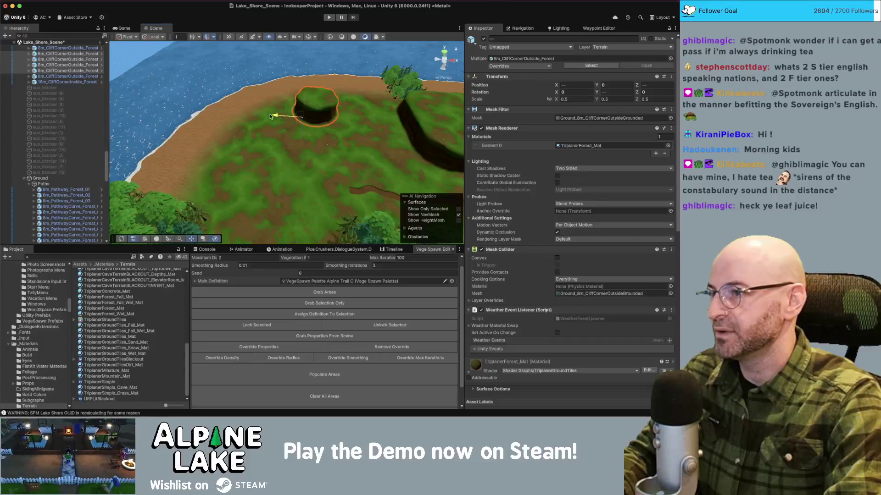
{"action": "left_click_drag", "start_coordinate": [305, 106], "coordinate": [144, 102]}
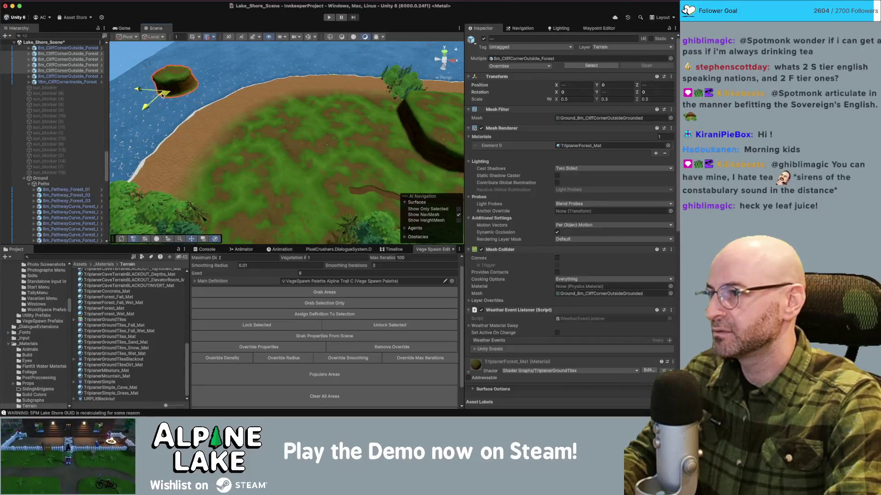
{"action": "mouse_move", "coordinate": [155, 80]}
{"action": "left_mouse_down"}
{"action": "mouse_move", "coordinate": [282, 57]}
{"action": "mouse_move", "coordinate": [290, 98]}
{"action": "mouse_move", "coordinate": [314, 114]}
{"action": "left_mouse_up"}
{"action": "key", "text": "shift+d"}
- Duplicate the sand coast corner piece, move the copy into the lake, and set its height and depth scale (0.2 depth)
{"action": "left_click", "coordinate": [321, 119]}
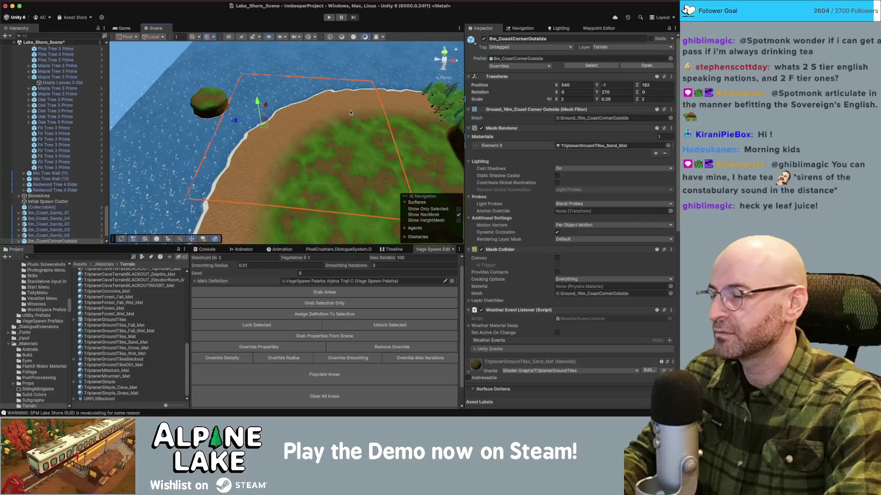
{"action": "key", "text": "ctrl+d"}
{"action": "left_click_drag", "start_coordinate": [263, 123], "coordinate": [259, 79]}
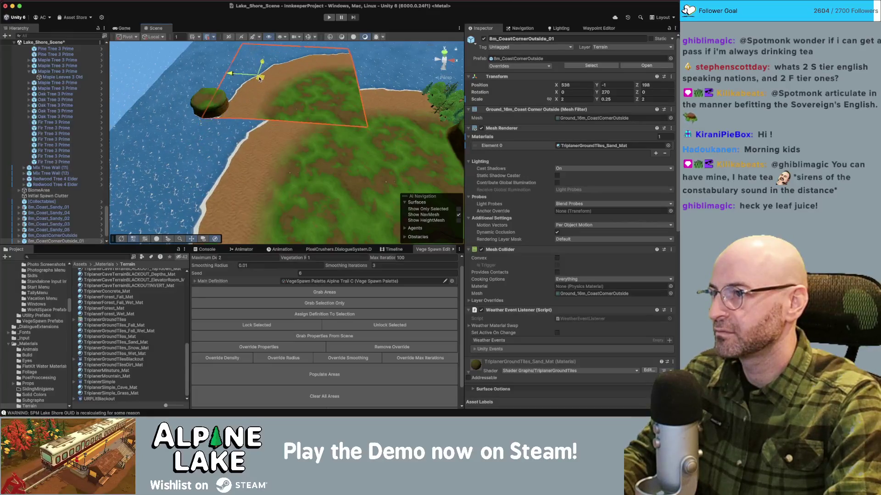
{"action": "type", "text": "-2"}
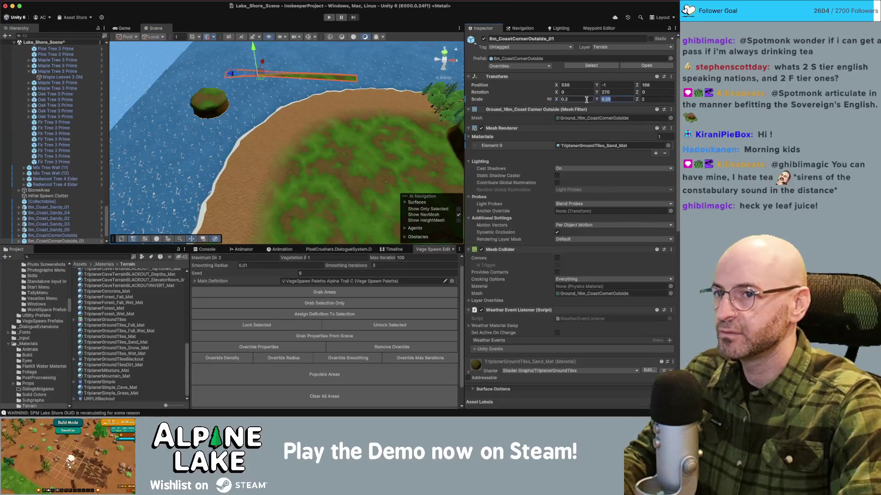
{"action": "type", "text": ".2"}
{"action": "key", "text": "Tab"}
{"action": "type", "text": ".2"}
{"action": "key", "text": "Return"}
- Duplicate the small coast piece and rotate the copy 180 degrees beside the first
{"action": "right_click", "coordinate": [288, 81]}
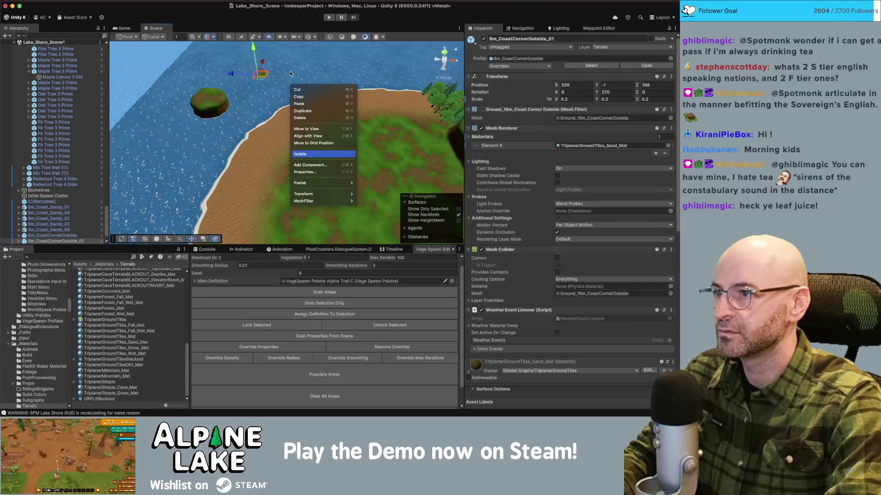
{"action": "key", "text": "f"}
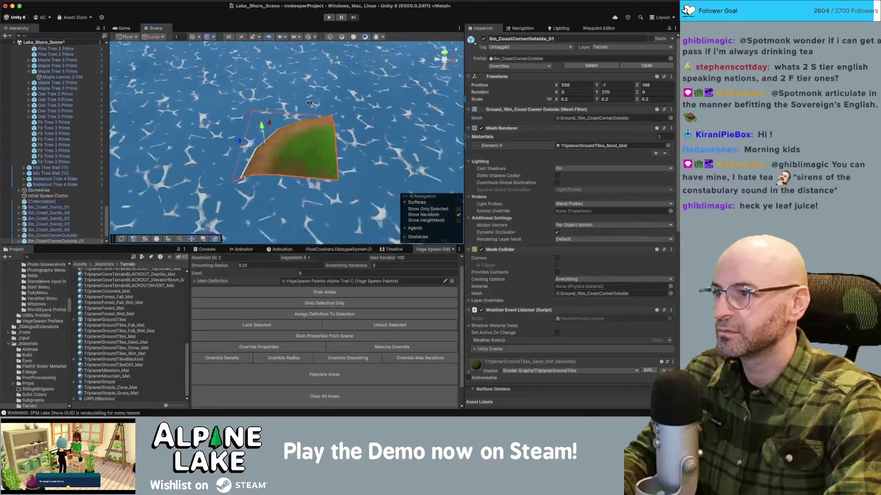
{"action": "scroll", "coordinate": [281, 139], "scroll_direction": "down", "scroll_amount": 3}
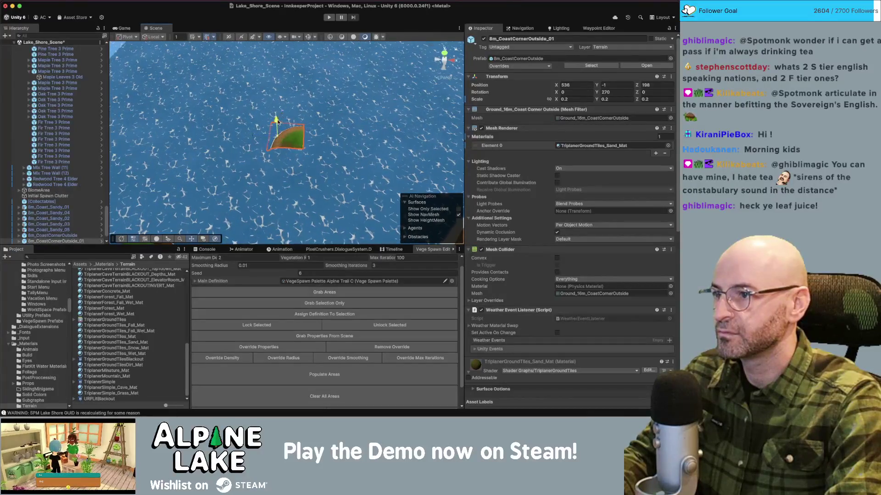
{"action": "key", "text": "ctrl+d"}
{"action": "key", "text": "e"}
{"action": "mouse_move", "coordinate": [283, 150]}
{"action": "left_mouse_down"}
{"action": "mouse_move", "coordinate": [299, 138]}
{"action": "mouse_move", "coordinate": [286, 180]}
{"action": "left_mouse_up"}
{"action": "key", "text": "w"}
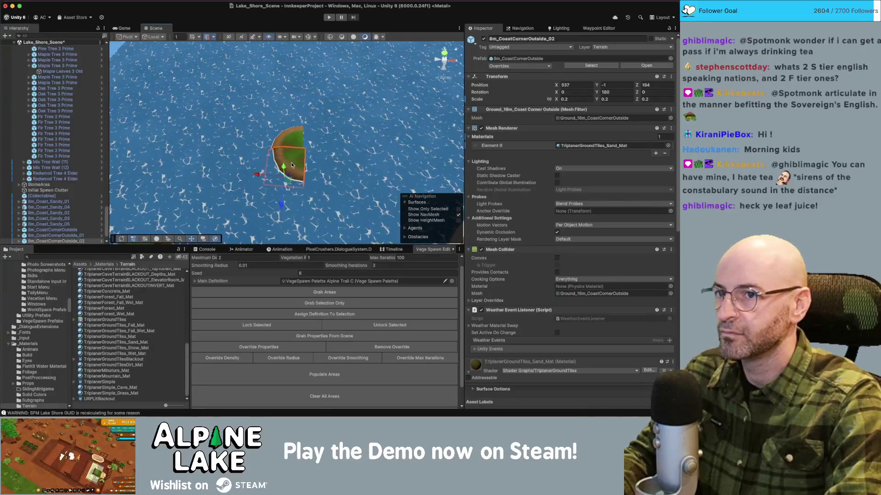
{"action": "left_click", "coordinate": [299, 149], "text": "shift"}
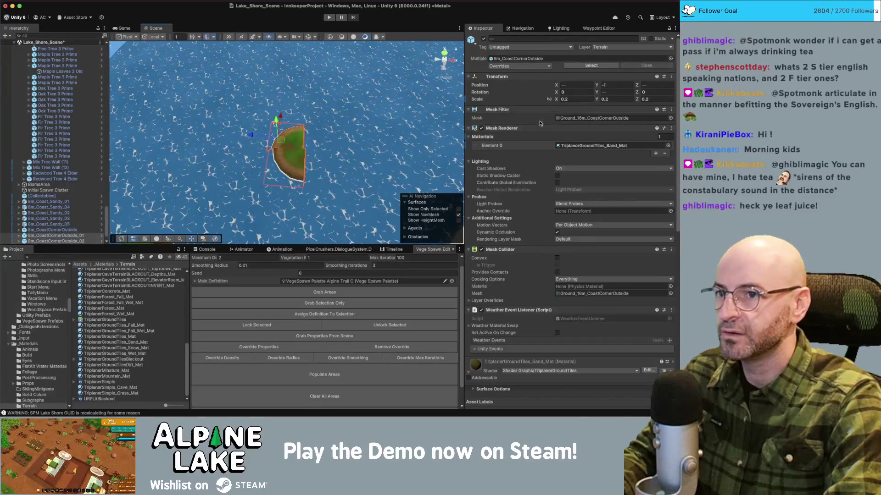
- Scale the selected coast pieces to 0.5 on all three axes
{"action": "type", "text": ".5"}
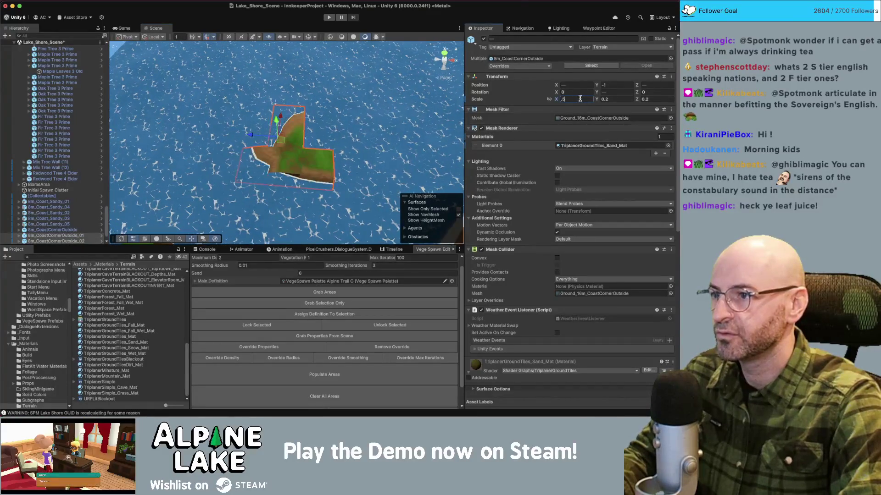
{"action": "key", "text": "Tab"}
{"action": "type", "text": ".5"}
{"action": "key", "text": "Tab"}
{"action": "type", "text": ".5"}
- Duplicate 8m_CoastCornerOutside_03 and position the copy to close the island ring
{"action": "left_click", "coordinate": [312, 135]}
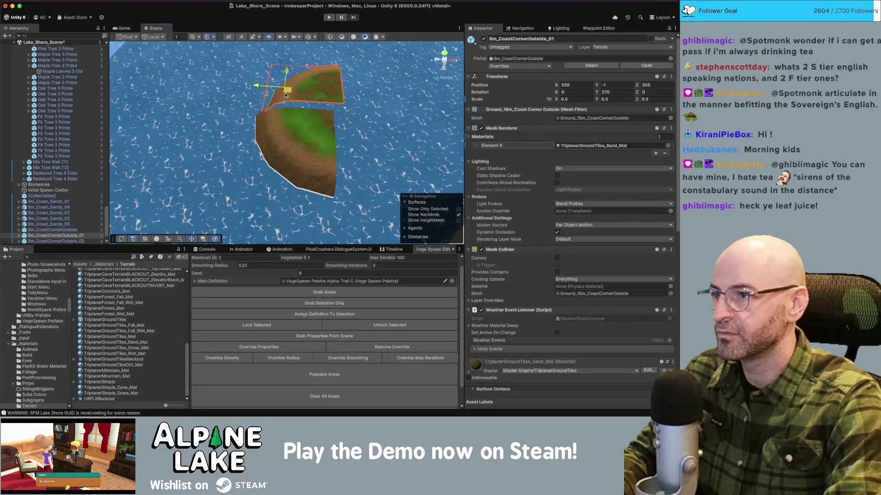
{"action": "left_click", "coordinate": [281, 98]}
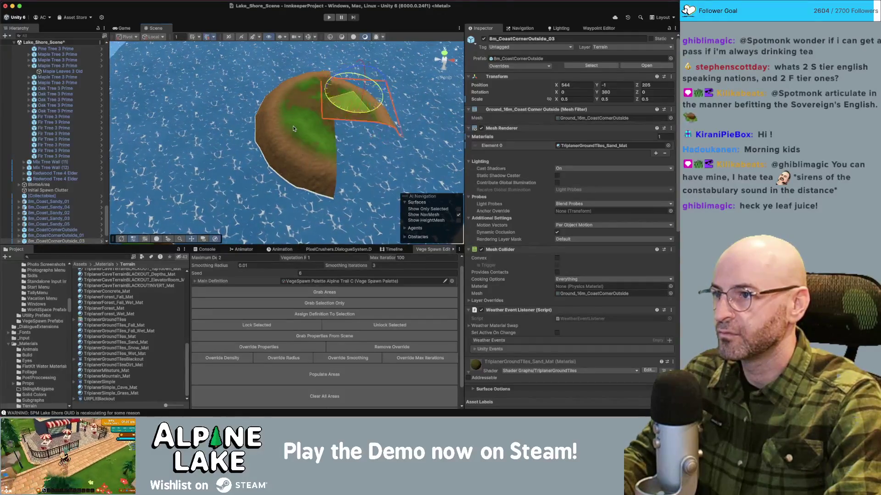
{"action": "key", "text": "super+d"}
{"action": "mouse_move", "coordinate": [359, 94]}
{"action": "left_mouse_down"}
{"action": "mouse_move", "coordinate": [366, 158]}
{"action": "mouse_move", "coordinate": [290, 160]}
{"action": "left_mouse_up"}
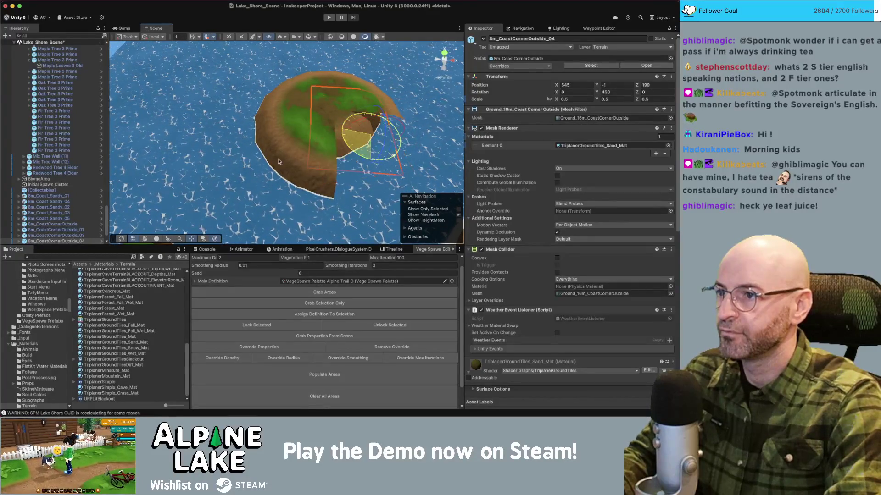
{"action": "key", "text": "w"}
{"action": "left_click_drag", "start_coordinate": [370, 140], "coordinate": [403, 164]}
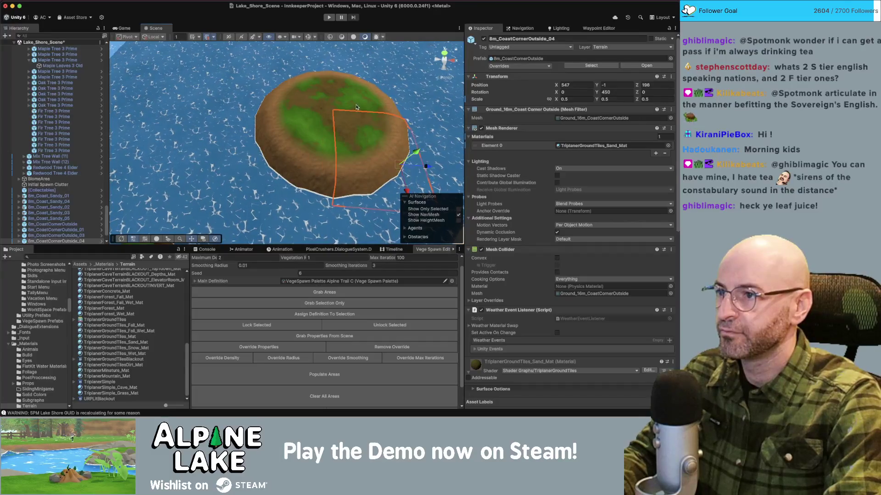
- Select all four island pieces, shift them left, and flatten them vertically with the scale gizmo
{"action": "left_click_drag", "start_coordinate": [357, 107], "coordinate": [220, 204]}
{"action": "mouse_move", "coordinate": [282, 174]}
{"action": "left_mouse_down"}
{"action": "mouse_move", "coordinate": [244, 175]}
{"action": "mouse_move", "coordinate": [257, 159]}
{"action": "mouse_move", "coordinate": [215, 140]}
{"action": "mouse_move", "coordinate": [220, 116]}
{"action": "mouse_move", "coordinate": [225, 110]}
{"action": "mouse_move", "coordinate": [301, 140]}
{"action": "left_mouse_up"}
{"action": "key", "text": "r"}
{"action": "mouse_move", "coordinate": [214, 133]}
{"action": "left_mouse_down"}
{"action": "mouse_move", "coordinate": [222, 159]}
{"action": "mouse_move", "coordinate": [216, 136]}
{"action": "left_mouse_up"}
{"action": "scroll", "coordinate": [238, 126], "scroll_direction": "down", "scroll_amount": 5}
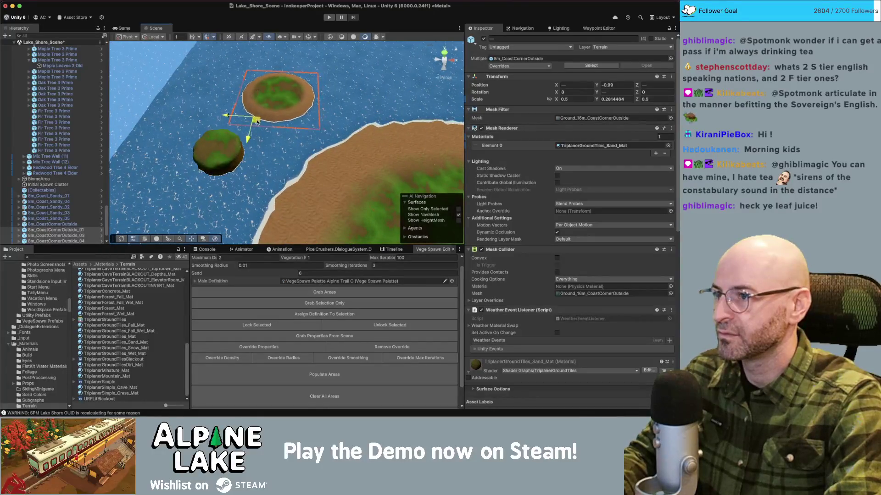
- Select the four forest cliff corner pieces and drag them onto the sand island
{"action": "left_click", "coordinate": [228, 146]}
{"action": "left_click", "coordinate": [223, 158]}
{"action": "left_click", "coordinate": [230, 138]}
{"action": "left_click", "coordinate": [230, 138]}
{"action": "left_click", "coordinate": [229, 138], "text": "shift"}
{"action": "left_click", "coordinate": [230, 156], "text": "shift"}
{"action": "left_click", "coordinate": [211, 168], "text": "shift"}
{"action": "left_click_drag", "start_coordinate": [216, 167], "coordinate": [271, 105]}
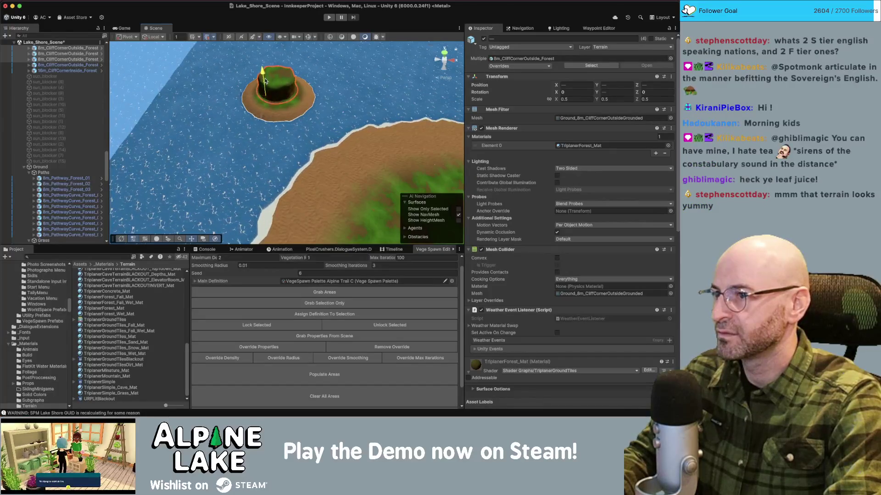
- Frame the moved cliff, view it from a low angle, and clear the selection
{"action": "key", "text": "f"}
{"action": "mouse_move", "coordinate": [264, 81]}
{"action": "left_mouse_down"}
{"action": "mouse_move", "coordinate": [317, 79]}
{"action": "mouse_move", "coordinate": [207, 148]}
{"action": "mouse_move", "coordinate": [268, 130]}
{"action": "left_mouse_up"}
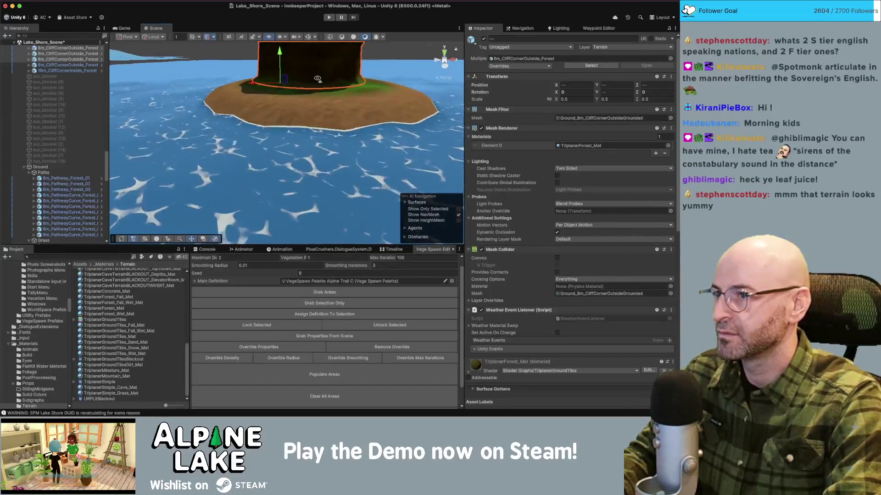
{"action": "scroll", "coordinate": [317, 79], "scroll_direction": "down", "scroll_amount": 5}
{"action": "left_click", "coordinate": [285, 90]}
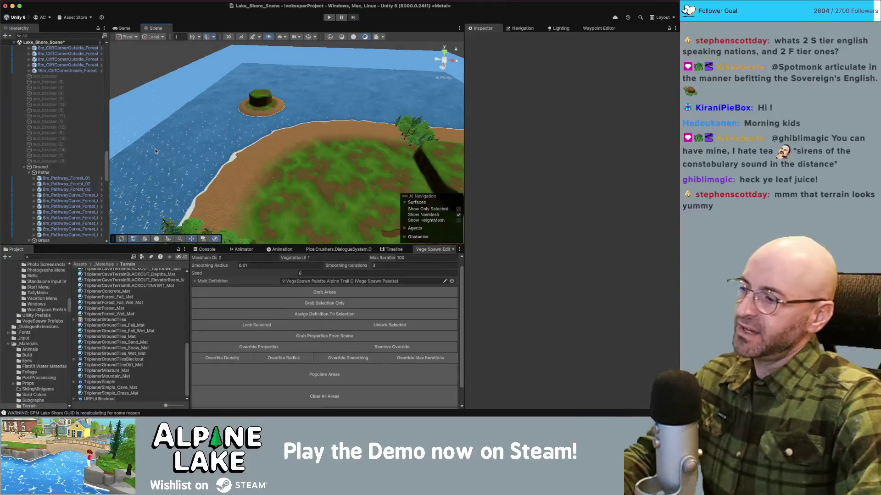
- Select the islet's cliff pieces up close, then its four sand coast pieces
{"action": "left_click", "coordinate": [259, 97]}
{"action": "key", "text": "f"}
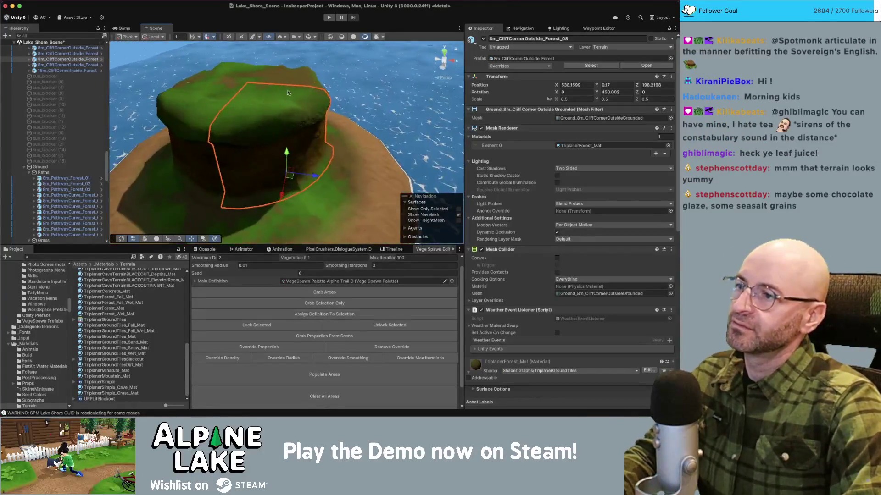
{"action": "mouse_move", "coordinate": [297, 90]}
{"action": "left_mouse_down"}
{"action": "mouse_move", "coordinate": [265, 105]}
{"action": "mouse_move", "coordinate": [321, 128]}
{"action": "left_mouse_up"}
{"action": "left_click", "coordinate": [257, 192], "text": "shift"}
{"action": "left_click", "coordinate": [342, 98], "text": "shift"}
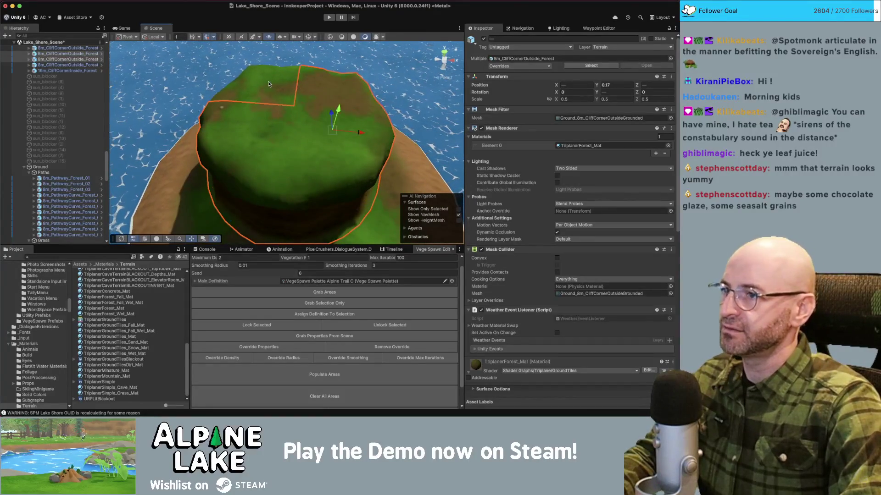
{"action": "left_click", "coordinate": [379, 150], "text": "shift"}
{"action": "mouse_move", "coordinate": [378, 150]}
{"action": "left_mouse_down"}
{"action": "mouse_move", "coordinate": [309, 116]}
{"action": "mouse_move", "coordinate": [307, 129]}
{"action": "mouse_move", "coordinate": [337, 137]}
{"action": "left_mouse_up"}
{"action": "left_click", "coordinate": [300, 108]}
{"action": "left_click", "coordinate": [290, 122], "text": "shift"}
{"action": "left_click", "coordinate": [258, 106], "text": "shift"}
{"action": "left_click", "coordinate": [628, 84]}
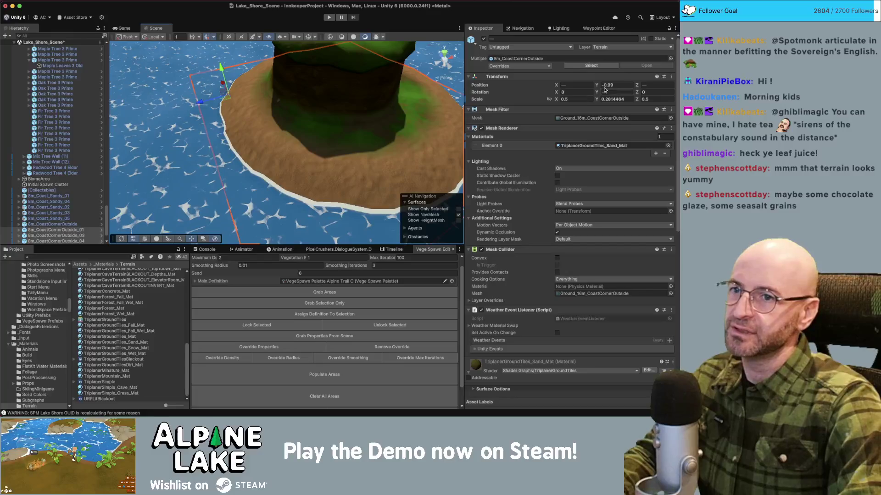
- Select the four forest cliff pieces, raise them to Position Y 0.12, and deselect
{"action": "mouse_move", "coordinate": [321, 138]}
{"action": "left_mouse_down"}
{"action": "mouse_move", "coordinate": [366, 64]}
{"action": "mouse_move", "coordinate": [289, 90]}
{"action": "left_mouse_up"}
{"action": "left_click", "coordinate": [366, 65]}
{"action": "left_click", "coordinate": [289, 89], "text": "shift"}
{"action": "left_click", "coordinate": [339, 129], "text": "shift"}
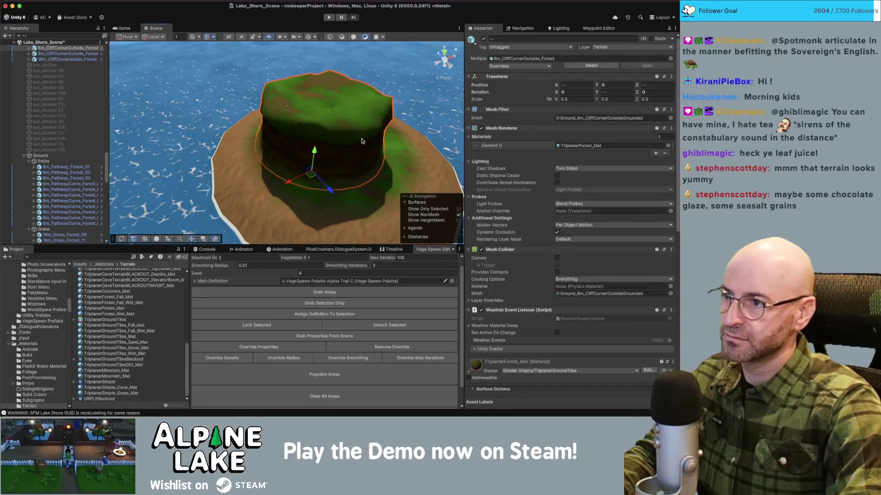
{"action": "left_click_drag", "start_coordinate": [353, 150], "coordinate": [300, 109]}
{"action": "key", "text": "s"}
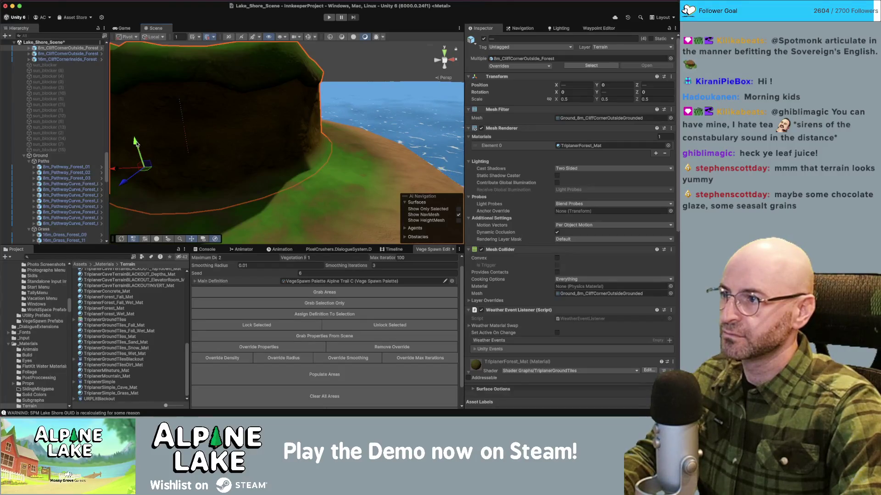
{"action": "left_click_drag", "start_coordinate": [136, 140], "coordinate": [136, 138]}
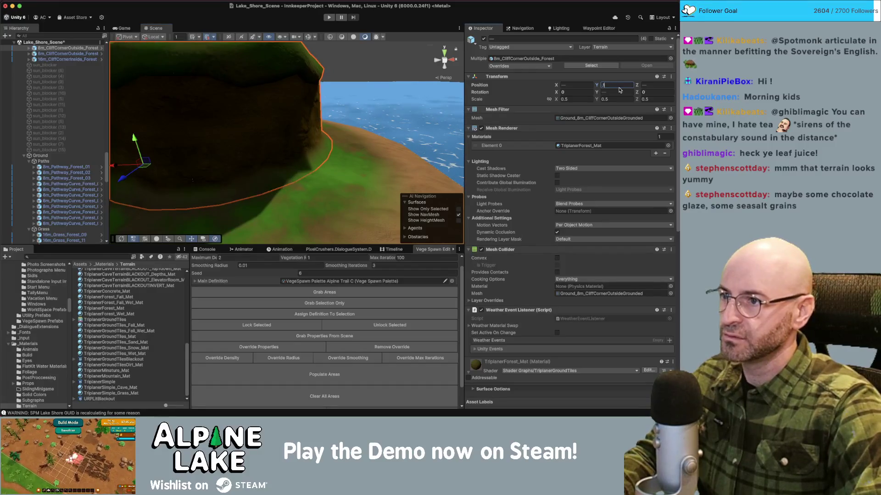
{"action": "left_click", "coordinate": [343, 50]}
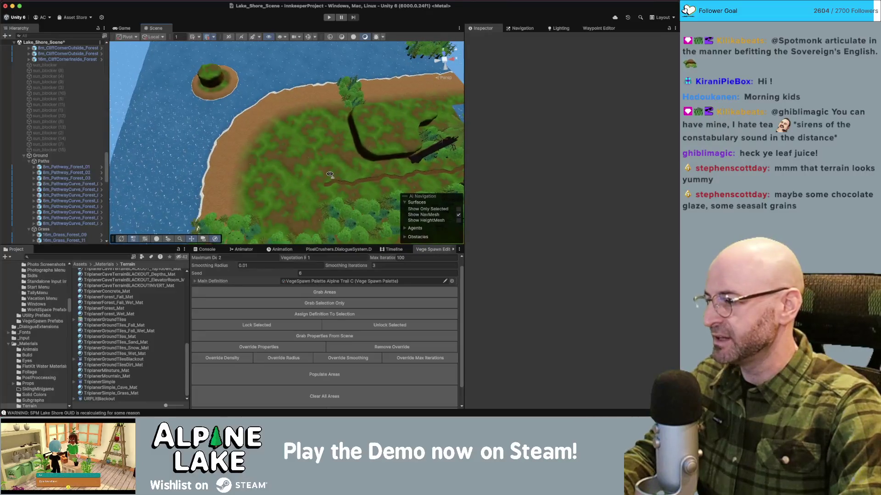
{"action": "mouse_move", "coordinate": [329, 175]}
{"action": "left_mouse_down"}
{"action": "mouse_move", "coordinate": [350, 138]}
{"action": "mouse_move", "coordinate": [287, 127]}
{"action": "left_mouse_up"}
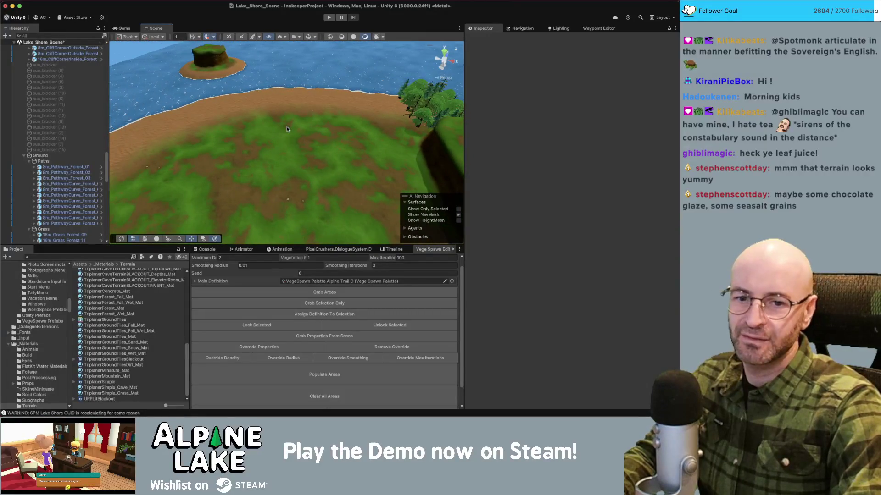
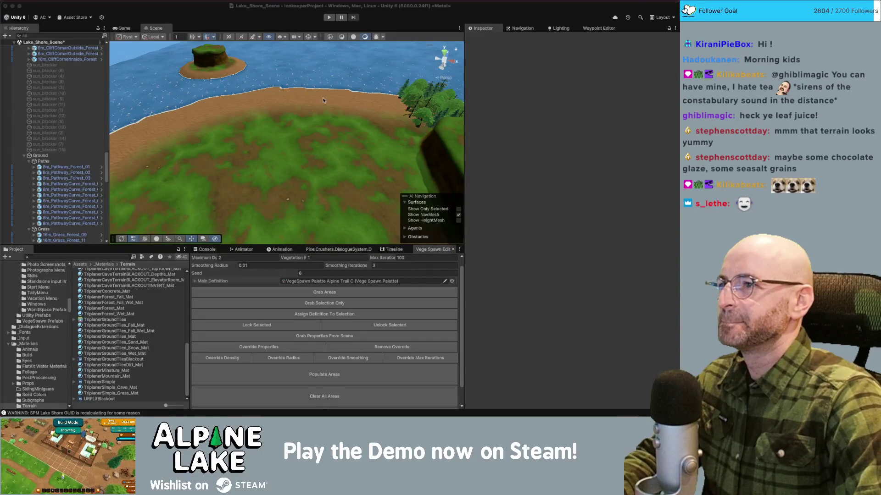
- Delete the four cliff pieces from the small island
{"action": "scroll", "coordinate": [306, 87], "scroll_direction": "down", "scroll_amount": 3}
{"action": "scroll", "coordinate": [291, 92], "scroll_direction": "up", "scroll_amount": 5}
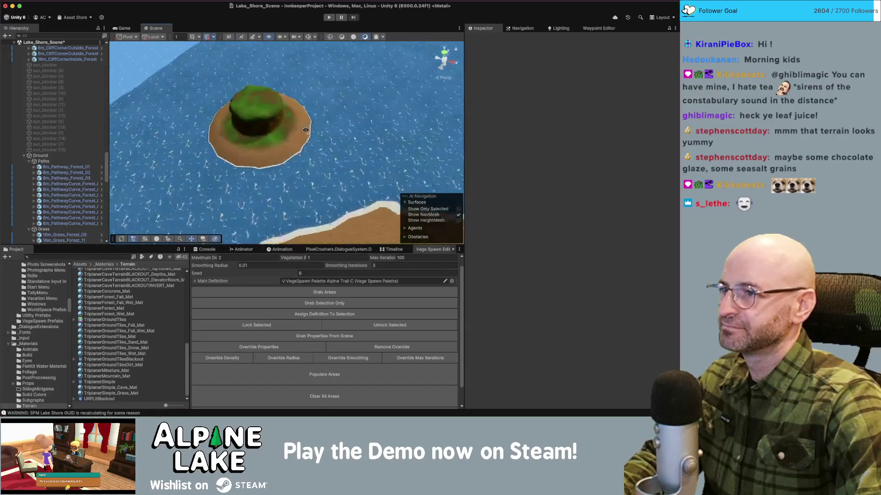
{"action": "left_click", "coordinate": [318, 98]}
{"action": "left_click", "coordinate": [323, 102], "text": "shift"}
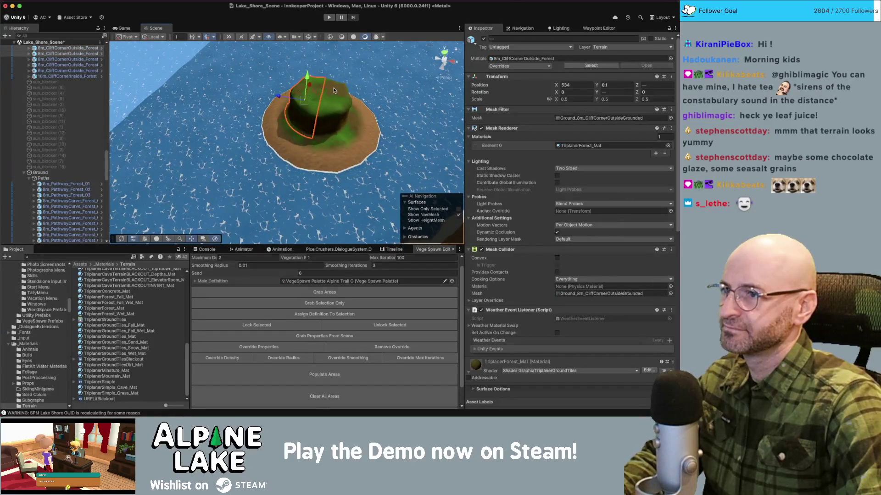
{"action": "left_click", "coordinate": [330, 106], "text": "shift"}
{"action": "left_click", "coordinate": [336, 110], "text": "shift"}
{"action": "key", "text": "Delete"}
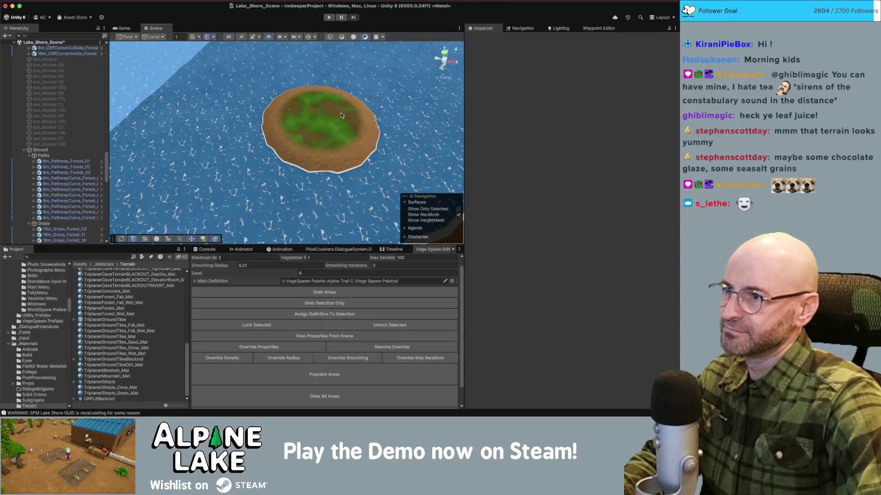
- Flatten the island's four coast pieces to Scale Y 0.25
{"action": "left_click", "coordinate": [295, 153]}
{"action": "left_click", "coordinate": [294, 152], "text": "shift"}
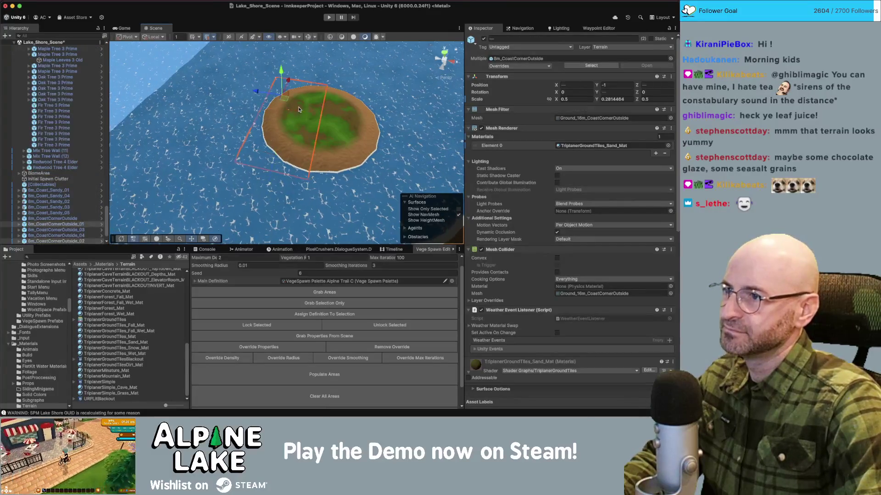
{"action": "scroll", "coordinate": [321, 137], "scroll_direction": "up", "scroll_amount": 5}
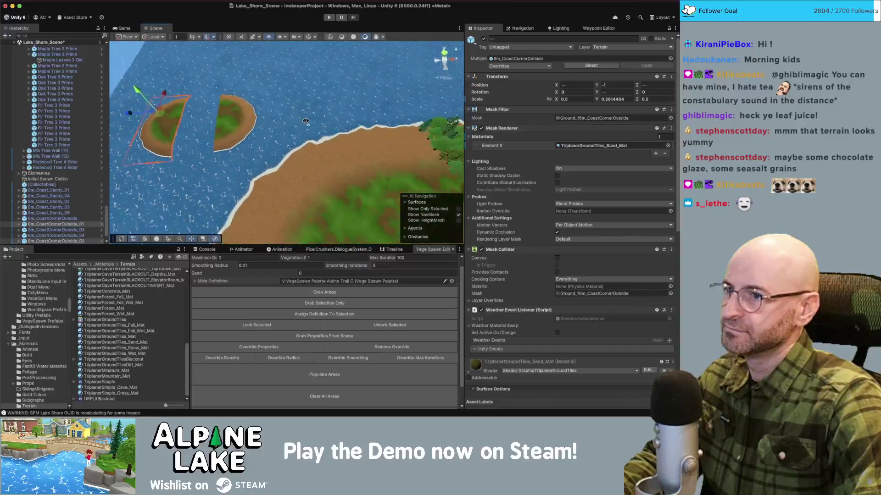
{"action": "left_click", "coordinate": [390, 146]}
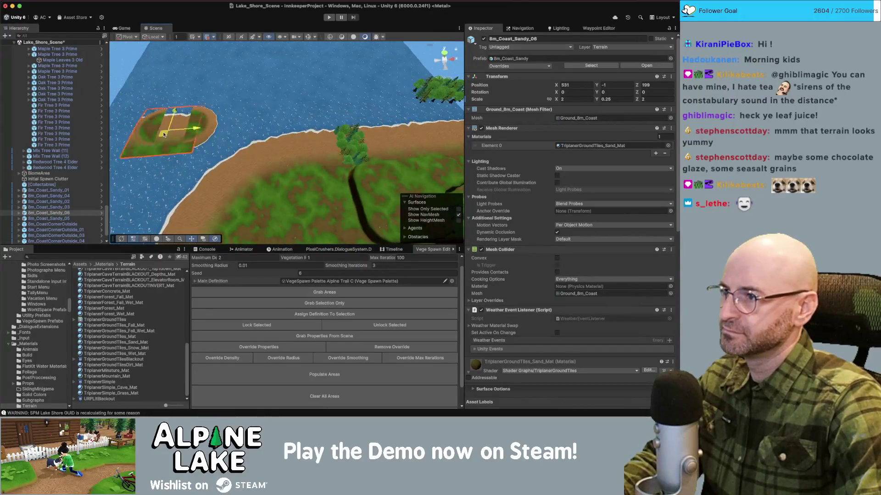
{"action": "key", "text": "f"}
{"action": "left_click", "coordinate": [251, 141]}
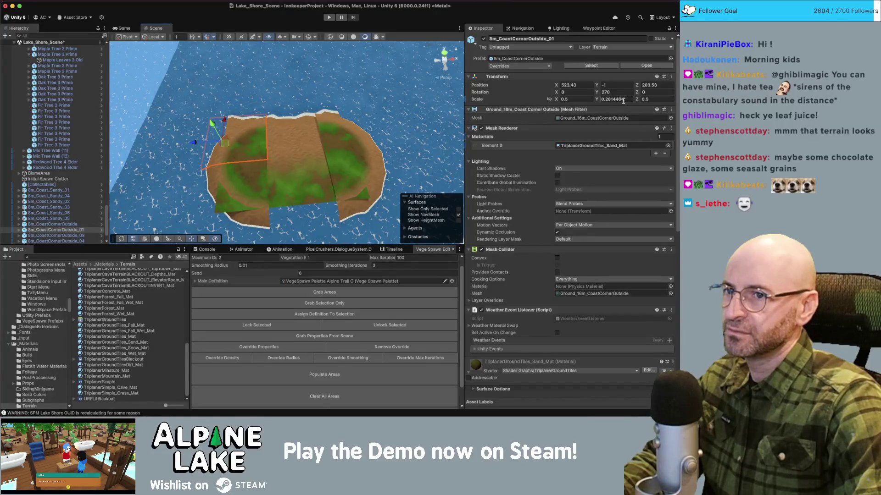
{"action": "scroll", "coordinate": [295, 152], "scroll_direction": "up", "scroll_amount": 3}
{"action": "left_click", "coordinate": [360, 163], "text": "shift"}
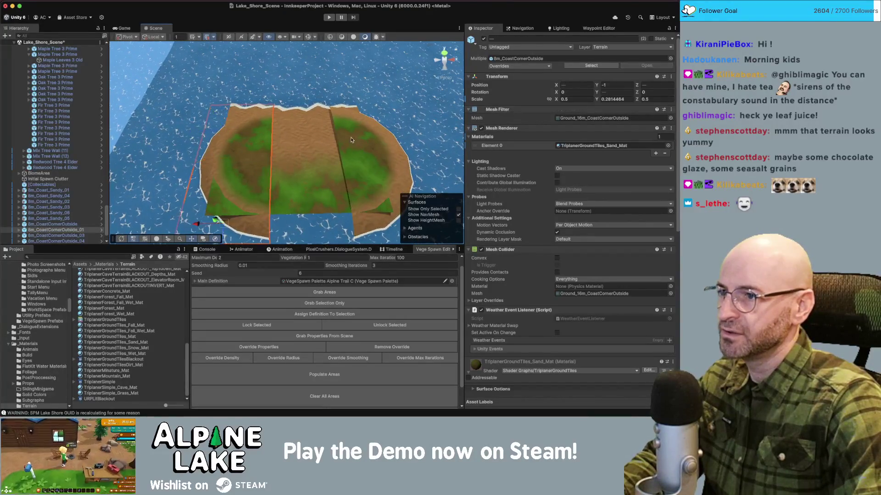
{"action": "left_click", "coordinate": [367, 184], "text": "shift"}
{"action": "left_click", "coordinate": [615, 99]}
{"action": "type", "text": ".25"}
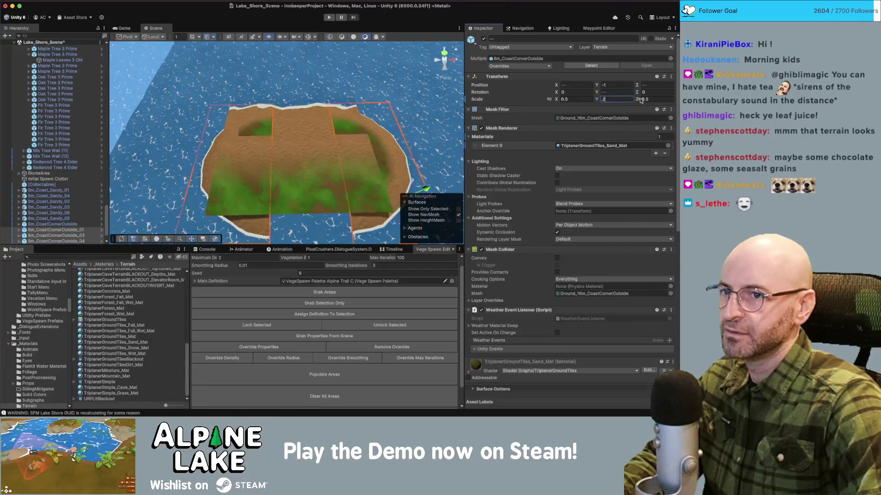
- Scale the 8m_Coast_Sandy_06 sand tile to 0.5 and slide it between the island halves
{"action": "left_click", "coordinate": [302, 137]}
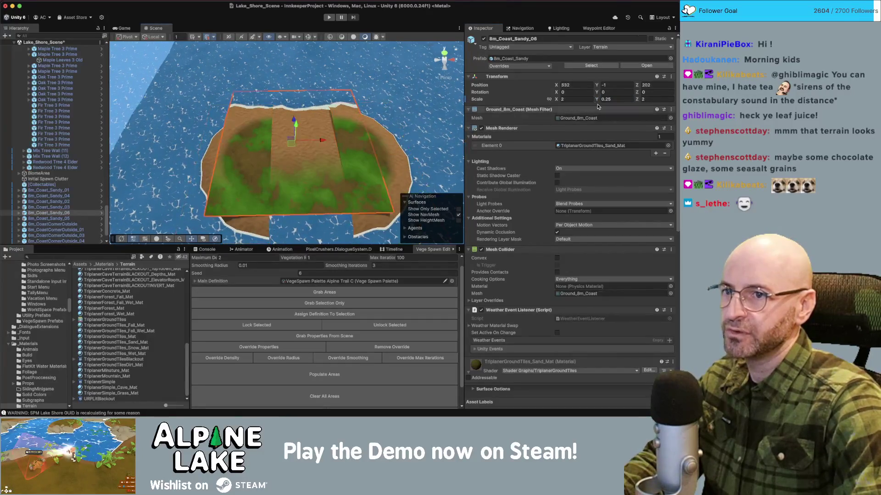
{"action": "type", "text": "0.5"}
{"action": "key", "text": "Tab"}
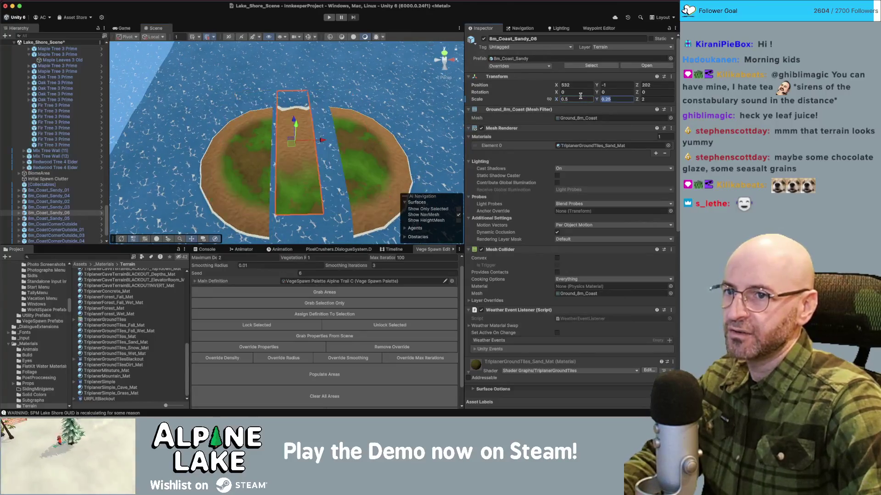
{"action": "type", "text": "0.5"}
{"action": "key", "text": "Return"}
{"action": "left_click_drag", "start_coordinate": [292, 138], "coordinate": [282, 129]}
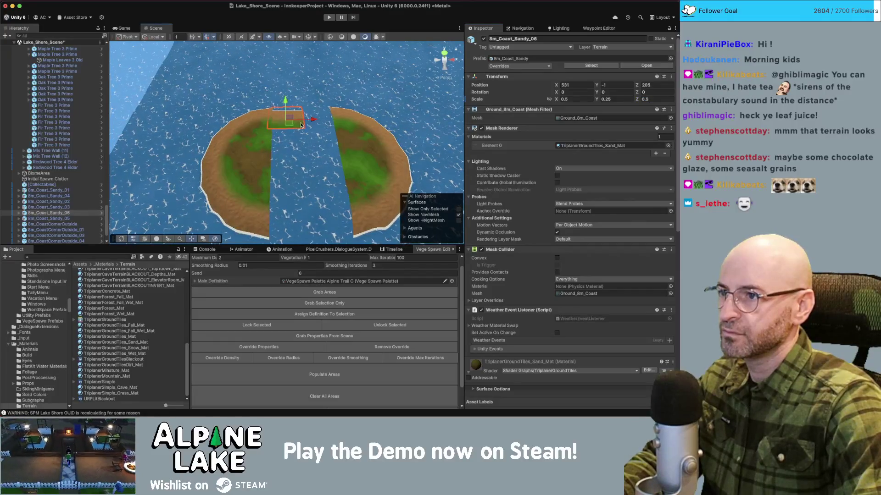
- Check both island halves and nudge the small sand tile further forward
{"action": "left_click", "coordinate": [322, 123]}
{"action": "left_click", "coordinate": [340, 133]}
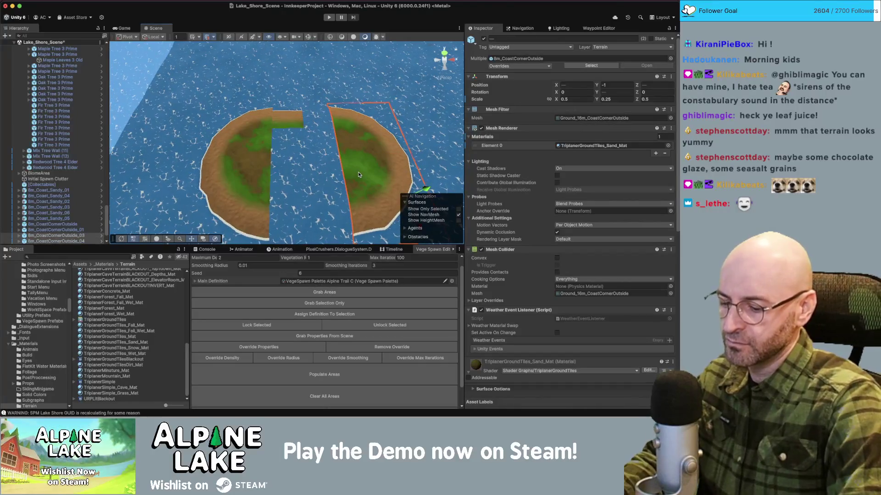
{"action": "left_click", "coordinate": [259, 172]}
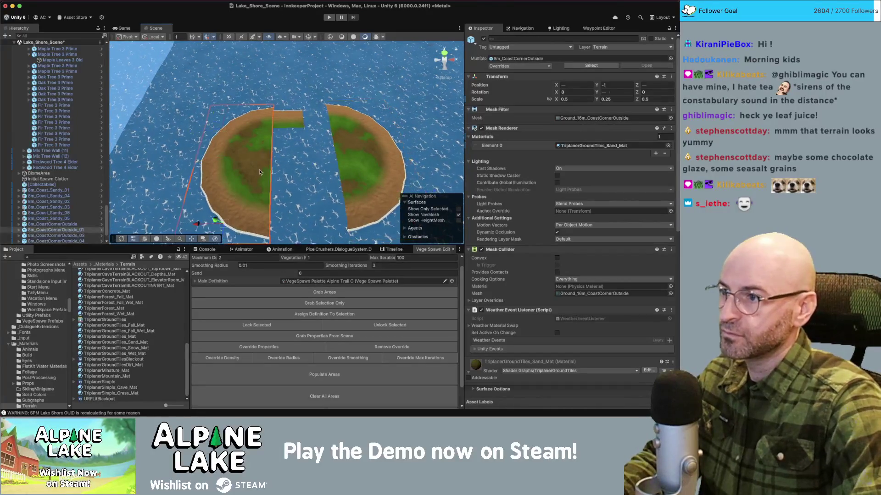
{"action": "left_click", "coordinate": [278, 125]}
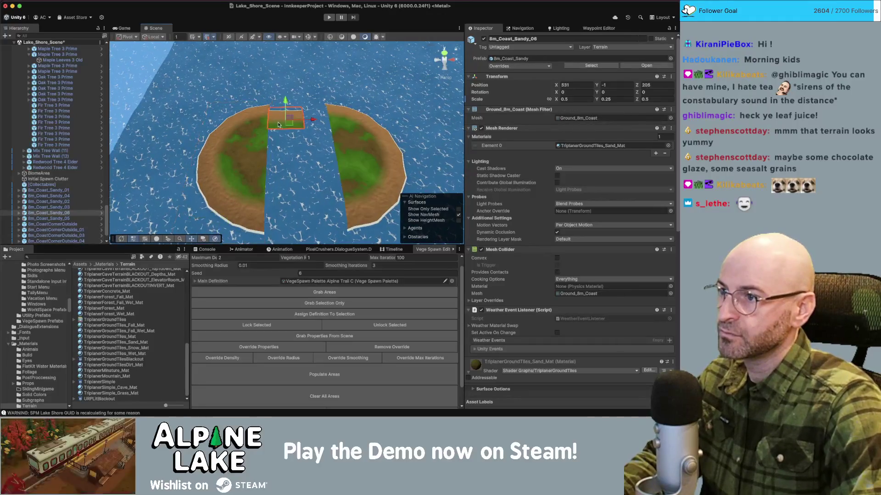
{"action": "left_click_drag", "start_coordinate": [290, 124], "coordinate": [327, 114]}
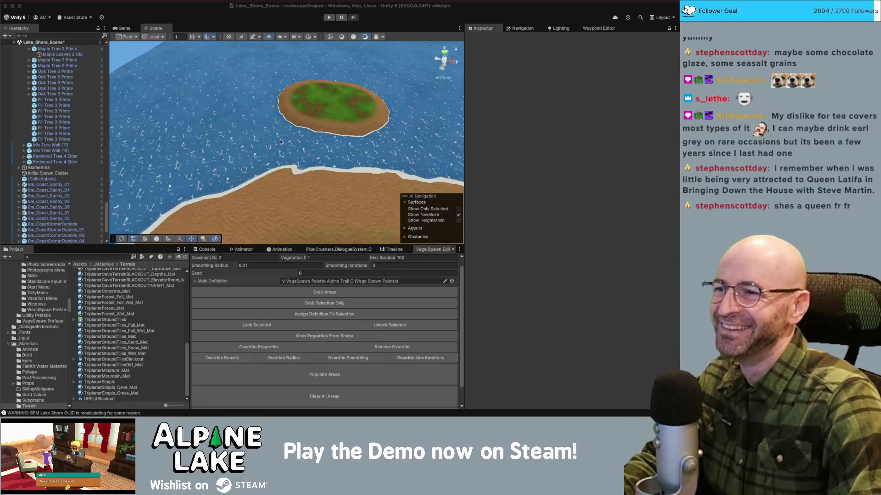
- Swing the view toward the shore and select the 8m_CoastCornerOutside mainland piece
{"action": "mouse_move", "coordinate": [262, 144]}
{"action": "left_mouse_down"}
{"action": "mouse_move", "coordinate": [228, 177]}
{"action": "mouse_move", "coordinate": [214, 147]}
{"action": "mouse_move", "coordinate": [233, 141]}
{"action": "mouse_move", "coordinate": [262, 154]}
{"action": "mouse_move", "coordinate": [307, 134]}
{"action": "mouse_move", "coordinate": [326, 103]}
{"action": "mouse_move", "coordinate": [501, 92]}
{"action": "mouse_move", "coordinate": [607, 104]}
{"action": "mouse_move", "coordinate": [497, 92]}
{"action": "left_mouse_up"}
{"action": "left_click", "coordinate": [335, 154]}
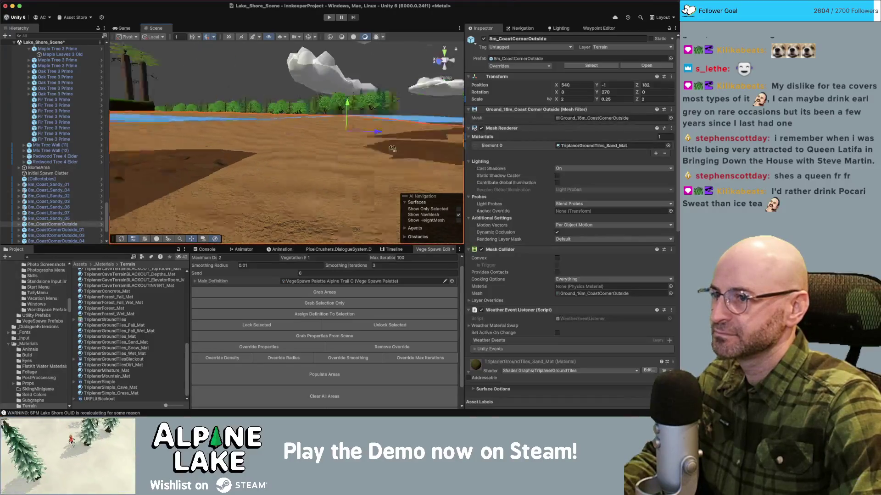
{"action": "left_click_drag", "start_coordinate": [335, 154], "coordinate": [438, 145]}
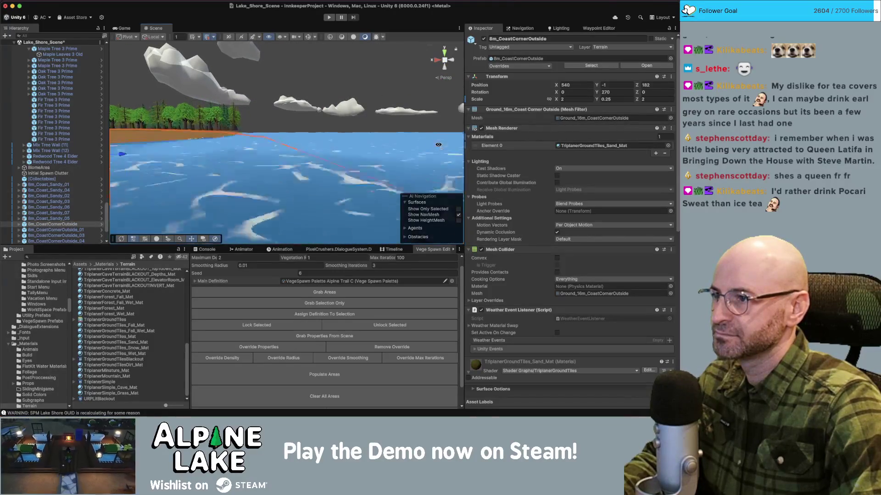
{"action": "key", "text": "f"}
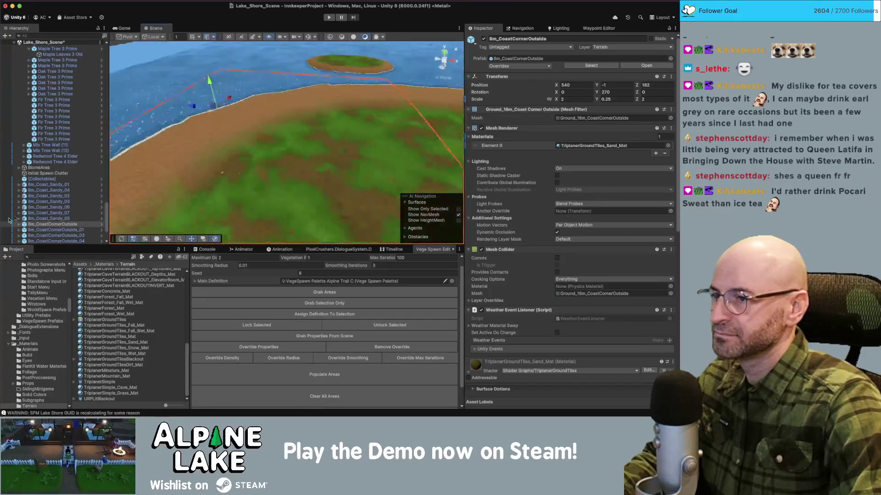
{"action": "scroll", "coordinate": [231, 161], "scroll_direction": "down", "scroll_amount": 5}
{"action": "left_click_drag", "start_coordinate": [231, 160], "coordinate": [261, 171]}
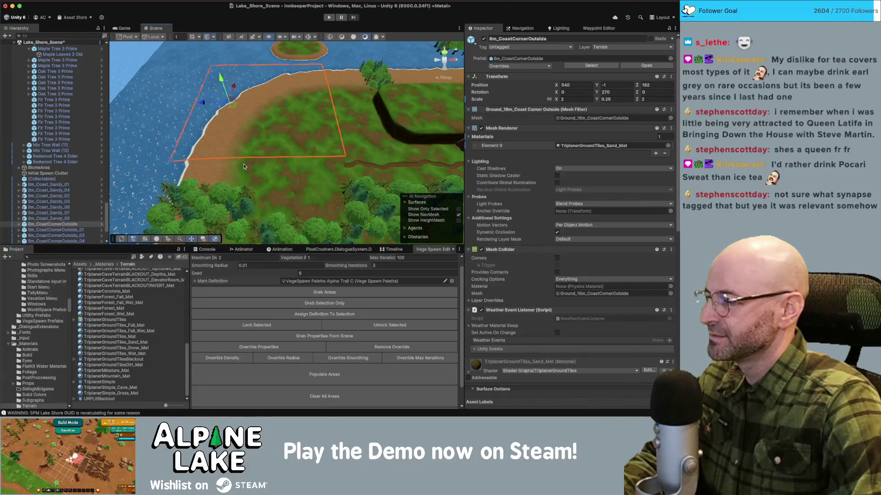
{"action": "left_click_drag", "start_coordinate": [232, 160], "coordinate": [275, 140]}
{"action": "left_click", "coordinate": [275, 139]}
{"action": "left_click", "coordinate": [280, 133]}
{"action": "mouse_move", "coordinate": [280, 132]}
{"action": "left_mouse_down"}
{"action": "mouse_move", "coordinate": [315, 70]}
{"action": "mouse_move", "coordinate": [261, 97]}
{"action": "left_mouse_up"}
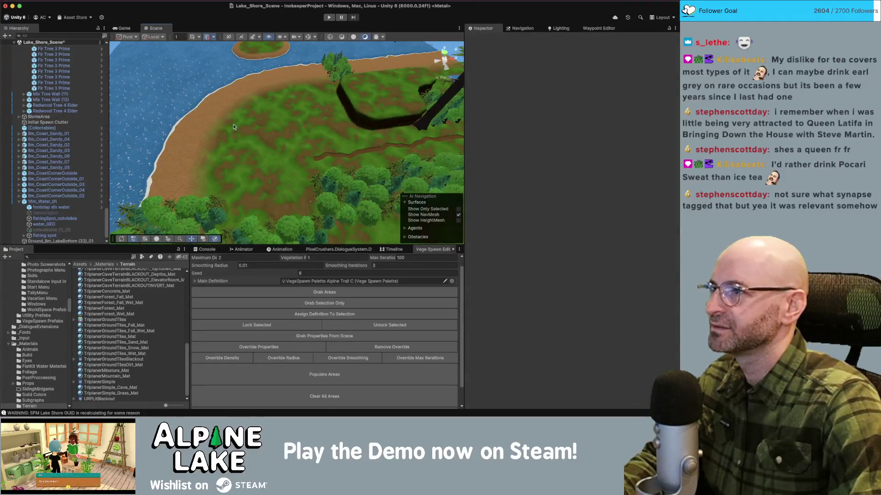
{"action": "mouse_move", "coordinate": [232, 133]}
{"action": "left_mouse_down"}
{"action": "mouse_move", "coordinate": [214, 53]}
{"action": "mouse_move", "coordinate": [277, 79]}
{"action": "left_mouse_up"}
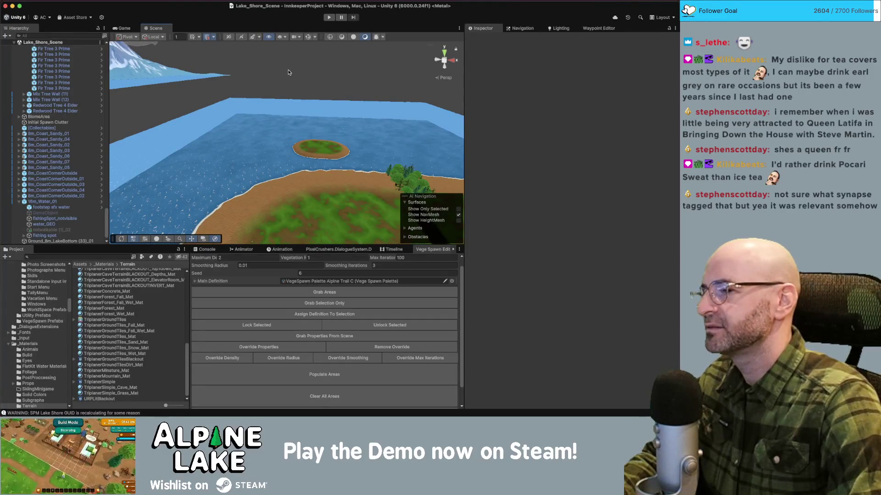
{"action": "left_click_drag", "start_coordinate": [282, 73], "coordinate": [253, 78]}
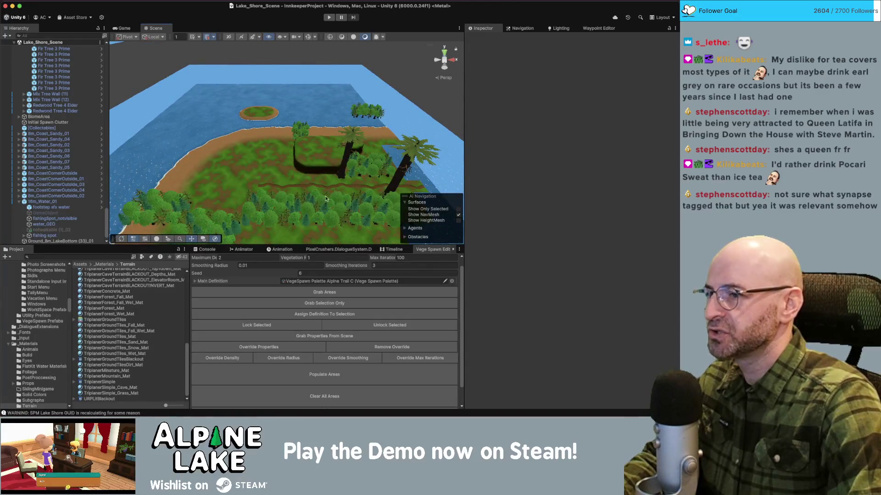
{"action": "scroll", "coordinate": [341, 183], "scroll_direction": "up", "scroll_amount": 10}
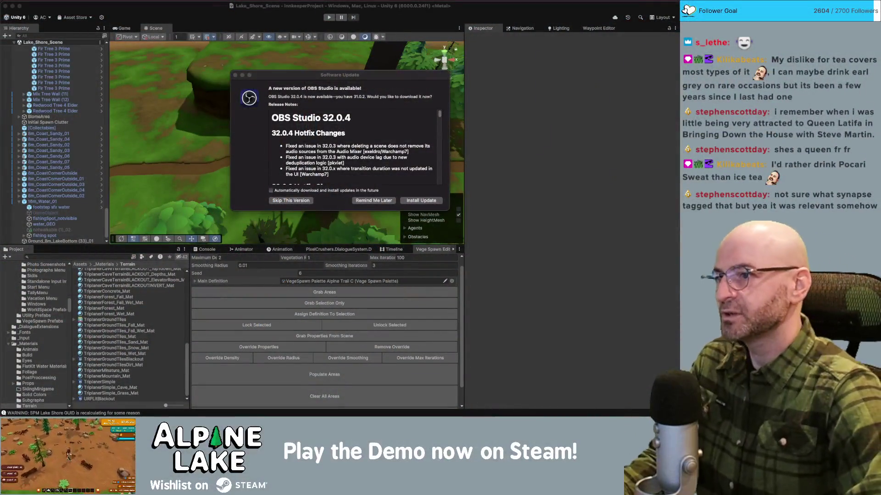
{"action": "left_click", "coordinate": [236, 74]}
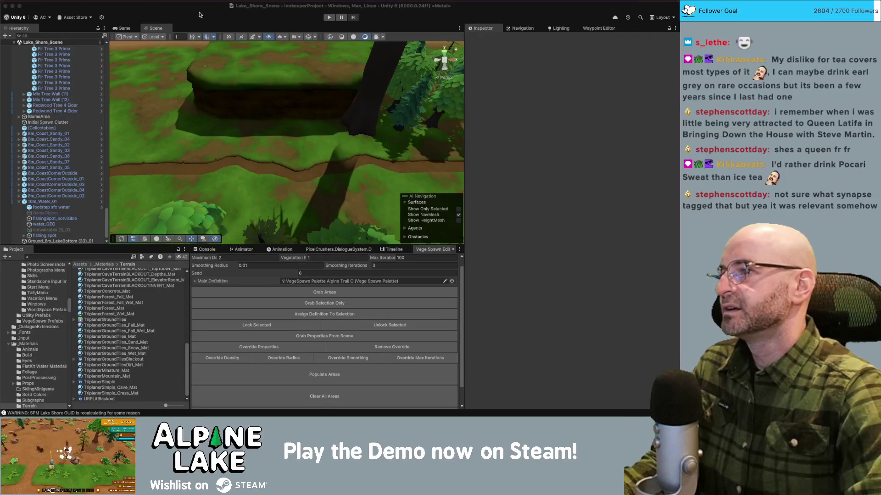
{"action": "mouse_move", "coordinate": [219, 109]}
{"action": "left_mouse_down"}
{"action": "mouse_move", "coordinate": [243, 128]}
{"action": "mouse_move", "coordinate": [324, 147]}
{"action": "mouse_move", "coordinate": [312, 110]}
{"action": "left_mouse_up"}
- Select the plateau cliff pieces, delete a straight cliff piece, then undo the deletion
{"action": "left_click", "coordinate": [321, 146]}
{"action": "left_click", "coordinate": [310, 103], "text": "shift"}
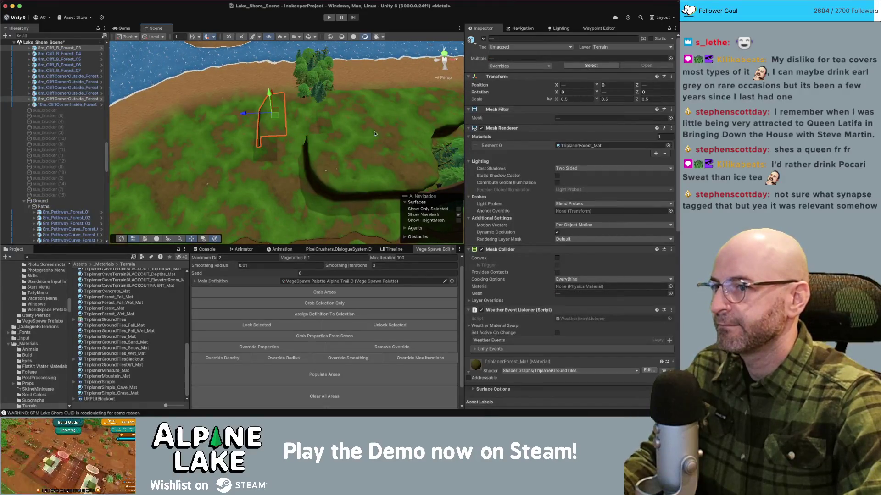
{"action": "left_click", "coordinate": [420, 139]}
{"action": "left_click", "coordinate": [307, 153]}
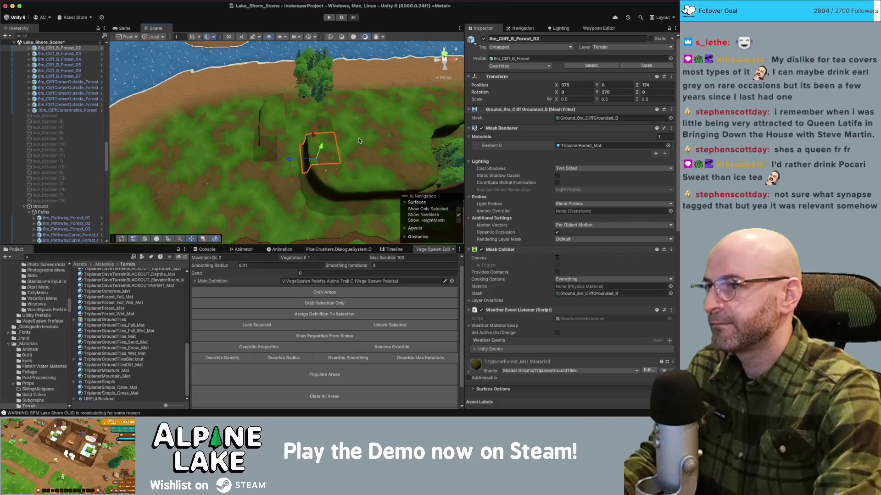
{"action": "key", "text": "Delete"}
{"action": "key", "text": "ctrl+z"}
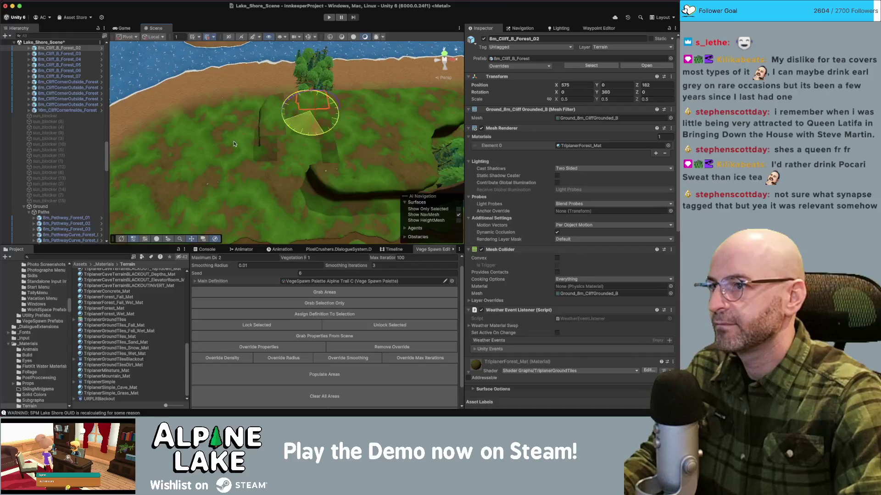
- Turn the inside cliff corner piece a further 90 degrees, to 180°
{"action": "key", "text": "w"}
{"action": "key", "text": "f"}
{"action": "mouse_move", "coordinate": [321, 151]}
{"action": "left_mouse_down"}
{"action": "mouse_move", "coordinate": [357, 156]}
{"action": "mouse_move", "coordinate": [414, 94]}
{"action": "left_mouse_up"}
{"action": "left_click", "coordinate": [414, 94]}
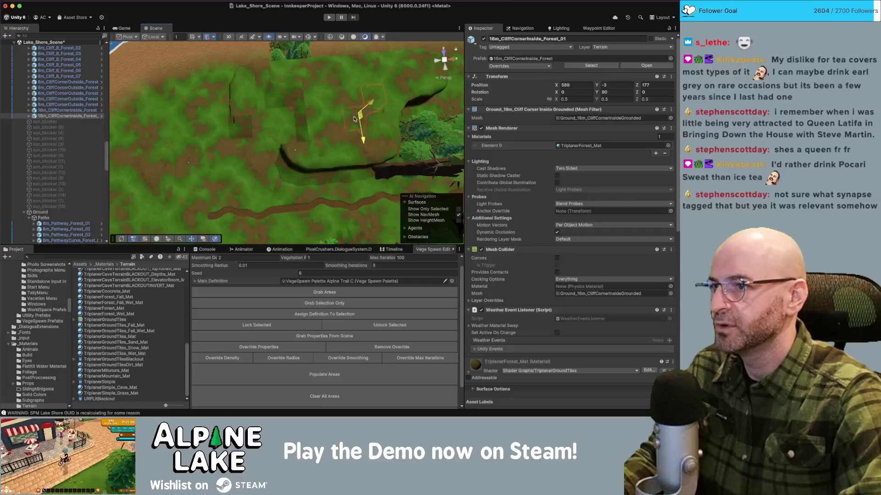
{"action": "key", "text": "e"}
{"action": "mouse_move", "coordinate": [379, 118]}
{"action": "left_mouse_down"}
{"action": "mouse_move", "coordinate": [300, 118]}
{"action": "mouse_move", "coordinate": [227, 165]}
{"action": "left_mouse_up"}
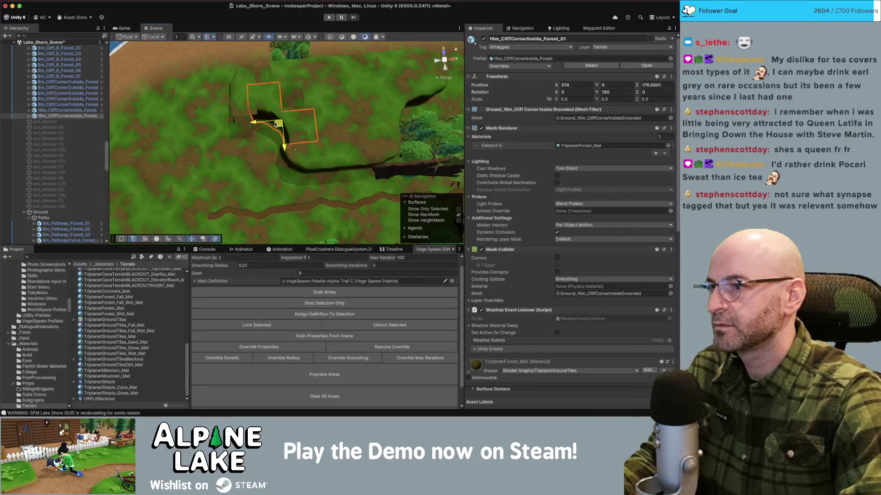
- Select two more cliff pieces and a cliff corner on the plateau
{"action": "left_click", "coordinate": [239, 83]}
{"action": "left_click", "coordinate": [235, 95], "text": "shift"}
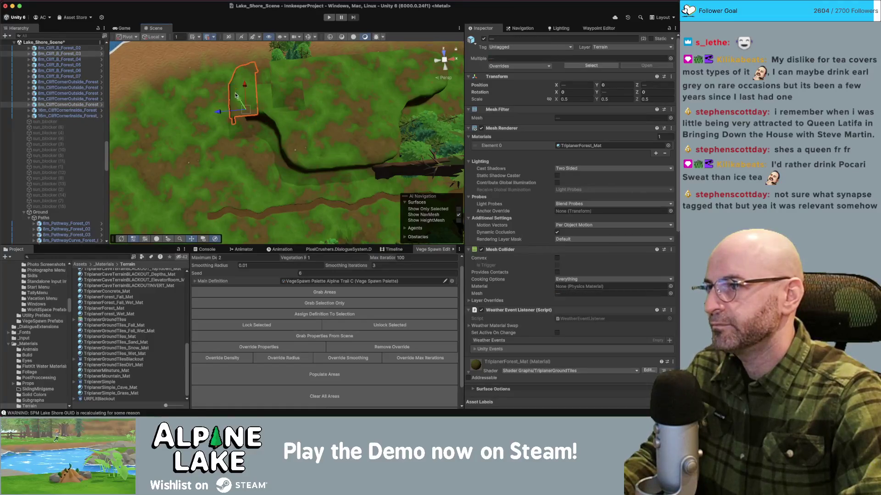
{"action": "left_click", "coordinate": [241, 82], "text": "shift"}
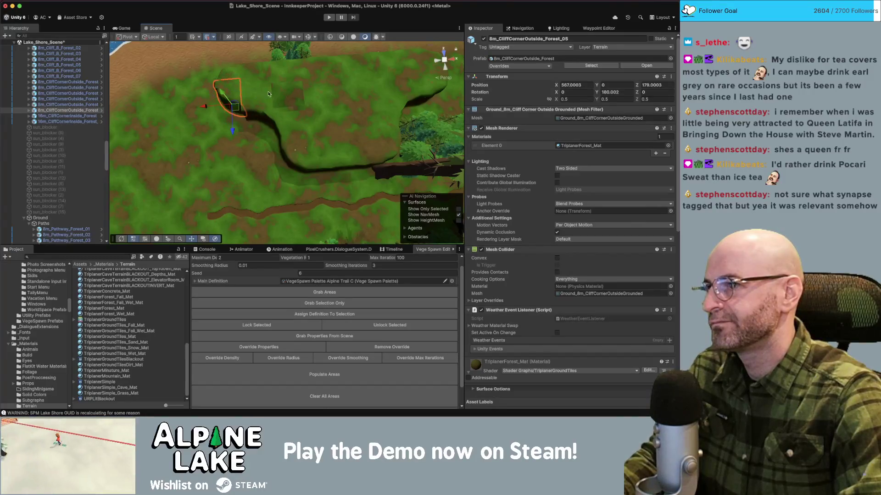
- Inspect grass tiles 16m_Grass_Forest_25 and 16m_Grass_Forest_27 beside the cliff
{"action": "left_click_drag", "start_coordinate": [236, 118], "coordinate": [194, 153]}
{"action": "left_click", "coordinate": [333, 155]}
{"action": "left_click", "coordinate": [371, 154]}
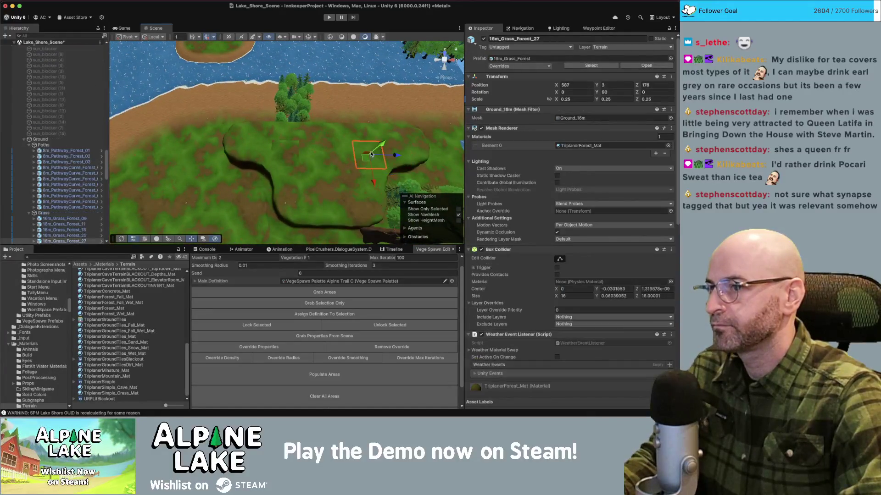
- Delete the Mix Tree Wall (12)_01 and Mix Tree Wall (1) tree clusters
{"action": "left_click_drag", "start_coordinate": [279, 156], "coordinate": [259, 117]}
{"action": "left_click", "coordinate": [409, 144]}
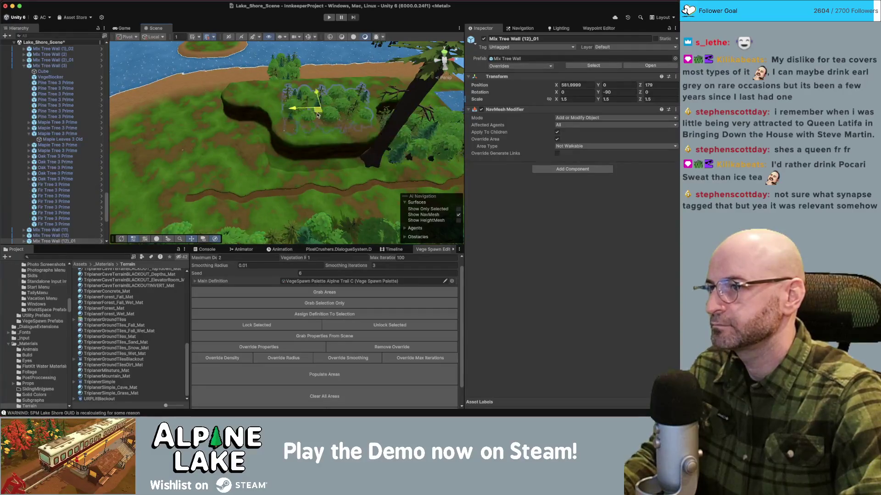
{"action": "key", "text": "Delete"}
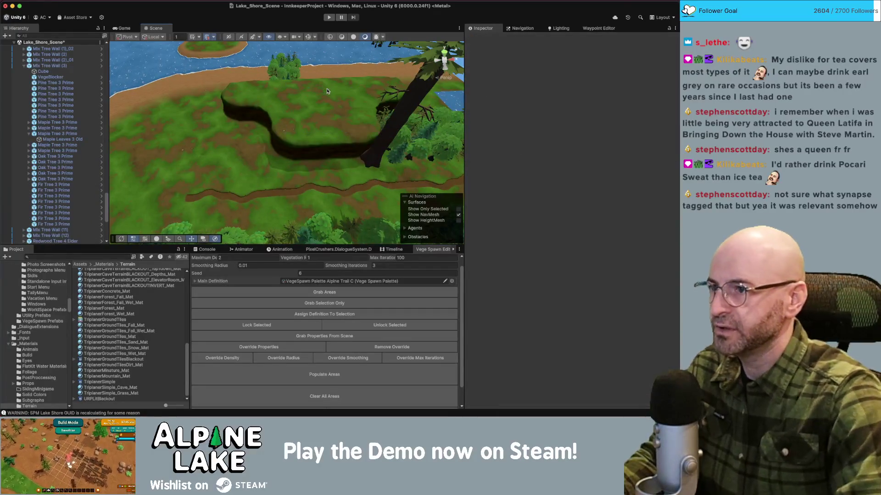
{"action": "mouse_move", "coordinate": [288, 69]}
{"action": "left_mouse_down"}
{"action": "mouse_move", "coordinate": [261, 83]}
{"action": "mouse_move", "coordinate": [289, 84]}
{"action": "left_mouse_up"}
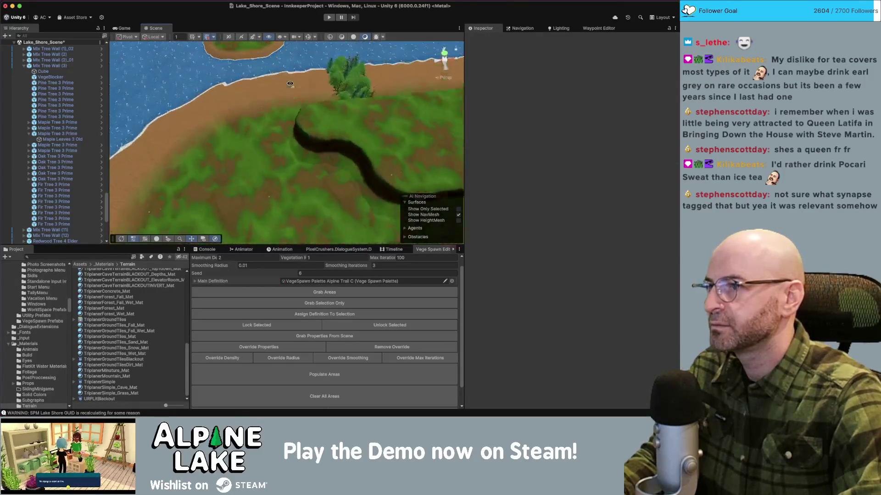
{"action": "left_click", "coordinate": [351, 89]}
{"action": "key", "text": "Delete"}
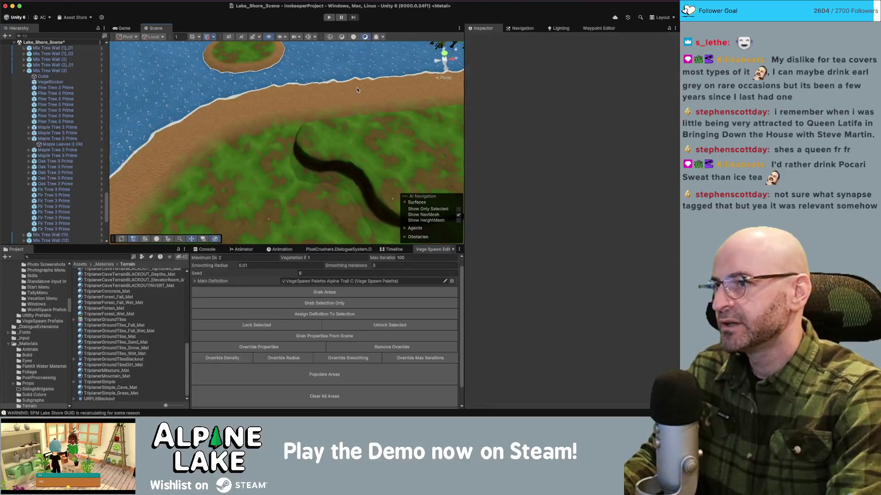
- Move in close to the cliff edge and select the Mix Tree Wall (2)_01 cluster
{"action": "left_click_drag", "start_coordinate": [305, 142], "coordinate": [327, 125]}
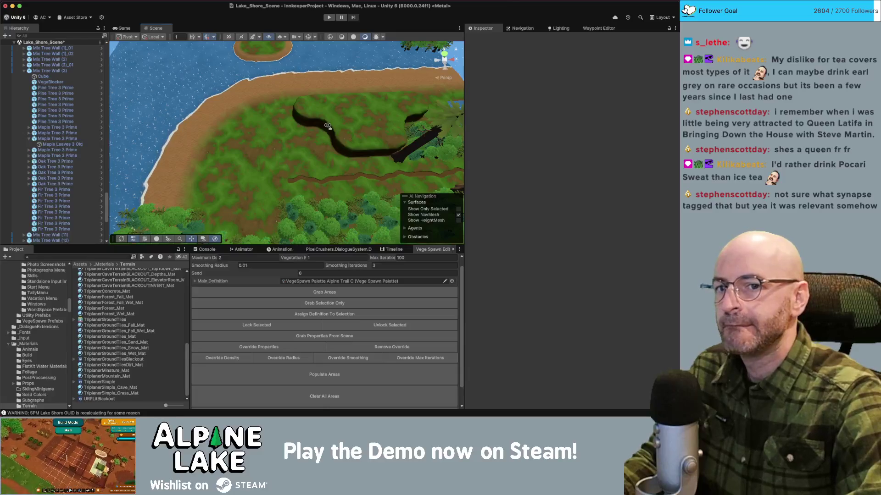
{"action": "mouse_move", "coordinate": [306, 90]}
{"action": "left_mouse_down"}
{"action": "mouse_move", "coordinate": [310, 68]}
{"action": "mouse_move", "coordinate": [440, 36]}
{"action": "mouse_move", "coordinate": [221, 105]}
{"action": "mouse_move", "coordinate": [272, 137]}
{"action": "mouse_move", "coordinate": [256, 171]}
{"action": "mouse_move", "coordinate": [298, 148]}
{"action": "mouse_move", "coordinate": [341, 140]}
{"action": "mouse_move", "coordinate": [265, 201]}
{"action": "left_mouse_up"}
{"action": "left_click", "coordinate": [272, 137]}
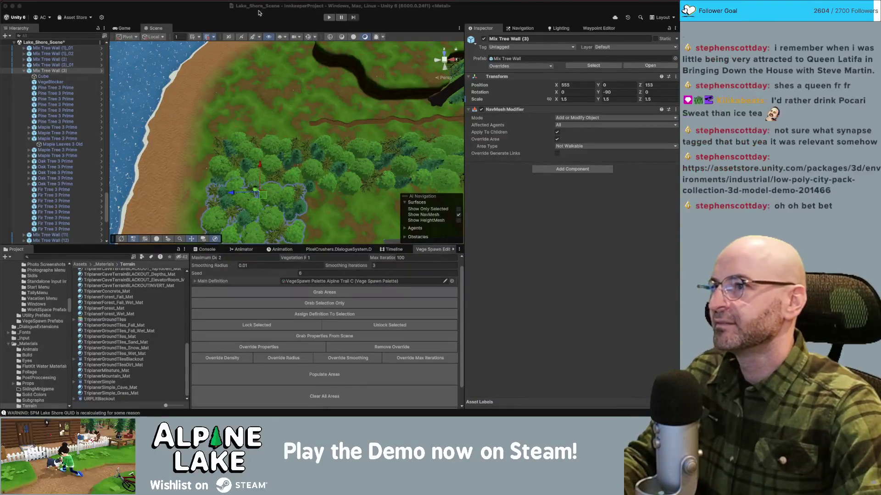
- Collapse the Mix Tree Wall (3), [Decoration] and Ground groups and frame the tree wall
{"action": "left_click_drag", "start_coordinate": [308, 89], "coordinate": [308, 138]}
{"action": "left_click", "coordinate": [24, 71]}
{"action": "key", "text": "f"}
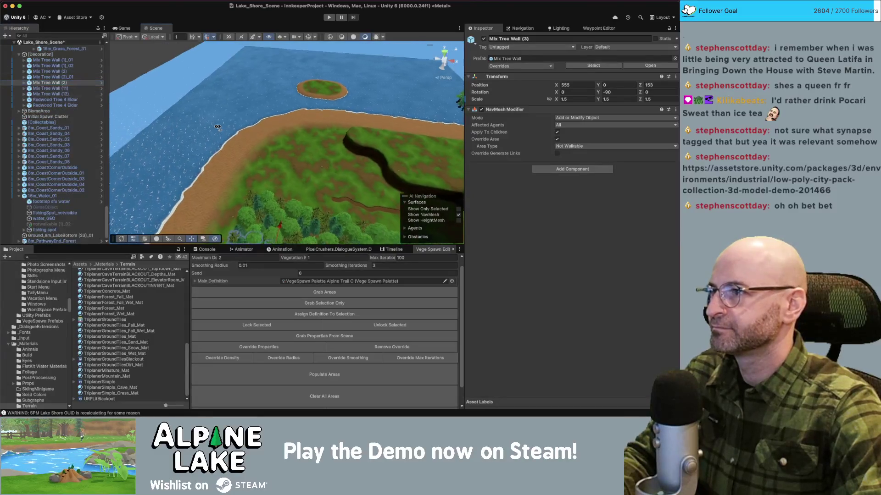
{"action": "left_click", "coordinate": [18, 54]}
{"action": "scroll", "coordinate": [25, 79], "scroll_direction": "up", "scroll_amount": 5}
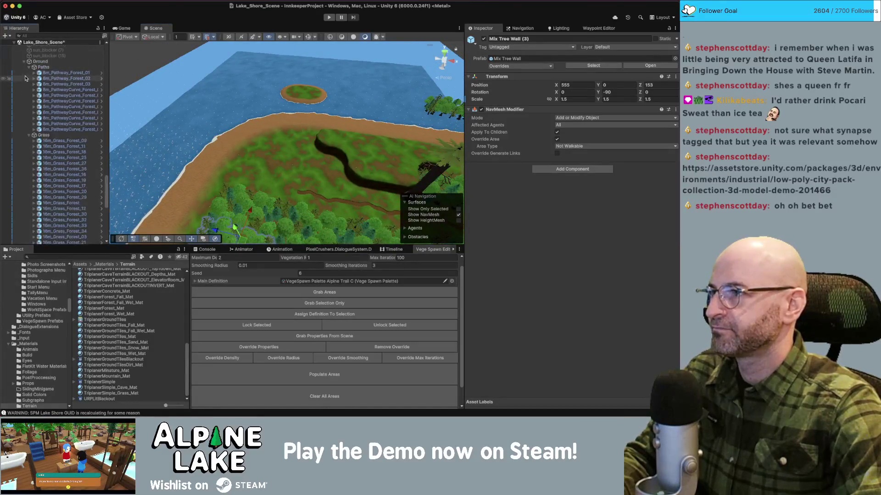
{"action": "left_click", "coordinate": [24, 71]}
{"action": "scroll", "coordinate": [55, 137], "scroll_direction": "down", "scroll_amount": 5}
{"action": "left_click_drag", "start_coordinate": [276, 69], "coordinate": [281, 84]}
{"action": "mouse_move", "coordinate": [168, 80]}
{"action": "left_mouse_down"}
{"action": "mouse_move", "coordinate": [275, 102]}
{"action": "mouse_move", "coordinate": [362, 93]}
{"action": "left_mouse_up"}
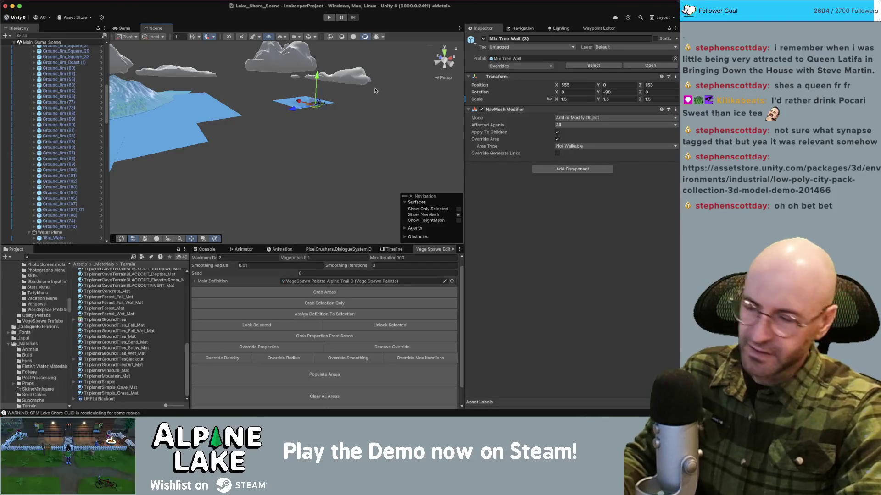
{"action": "key", "text": "f"}
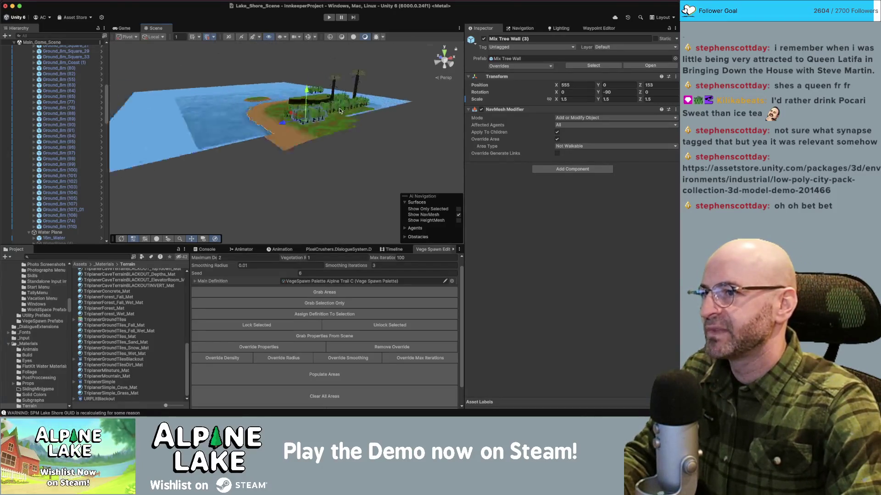
{"action": "mouse_move", "coordinate": [294, 115]}
{"action": "left_mouse_down"}
{"action": "mouse_move", "coordinate": [257, 91]}
{"action": "mouse_move", "coordinate": [258, 108]}
{"action": "mouse_move", "coordinate": [291, 114]}
{"action": "mouse_move", "coordinate": [174, 98]}
{"action": "mouse_move", "coordinate": [293, 172]}
{"action": "mouse_move", "coordinate": [391, 199]}
{"action": "left_mouse_up"}
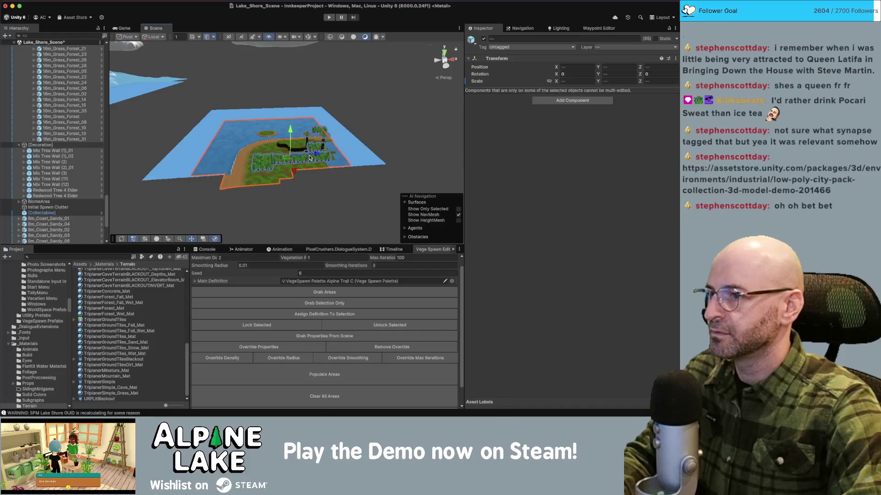
- Shift the selected level objects along the Z axis, keeping 16m_Water in the selection
{"action": "left_click_drag", "start_coordinate": [312, 156], "coordinate": [205, 144]}
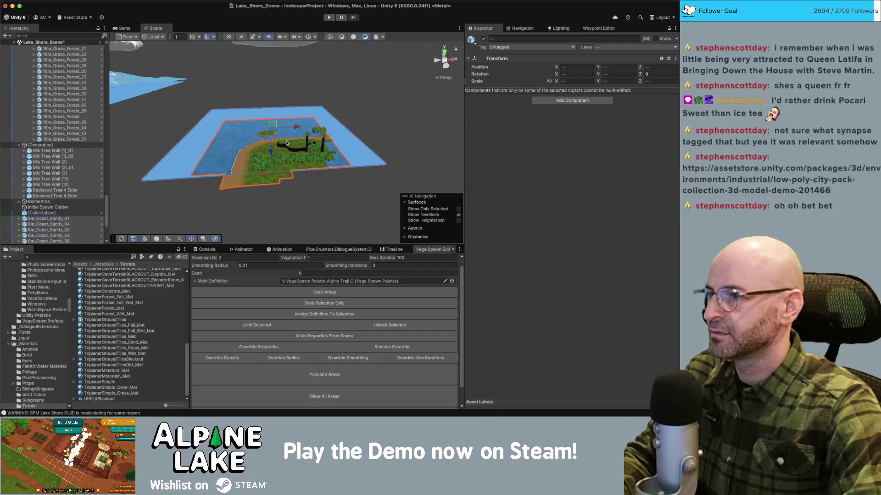
{"action": "scroll", "coordinate": [96, 158], "scroll_direction": "down", "scroll_amount": 5}
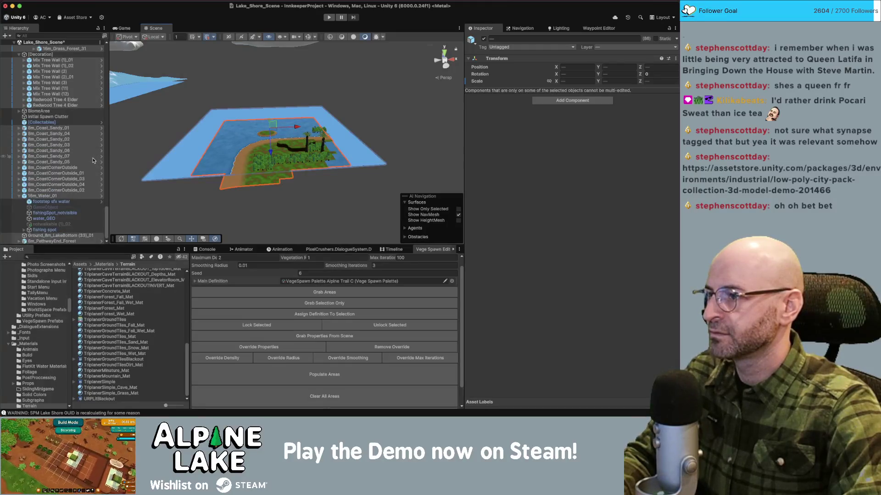
{"action": "left_click", "coordinate": [92, 161], "text": "super"}
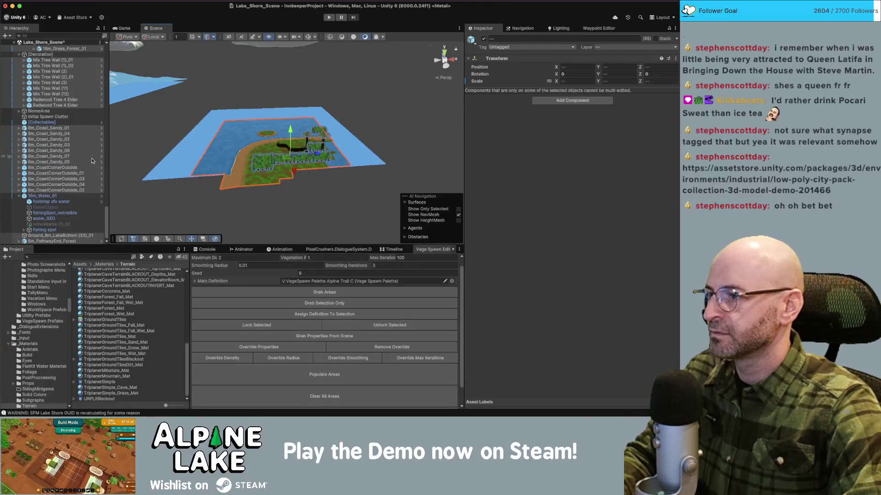
{"action": "left_click", "coordinate": [54, 196], "text": "super"}
- Frame the shifted level over the water, then search the project assets for town
{"action": "mouse_move", "coordinate": [279, 153]}
{"action": "left_mouse_down"}
{"action": "mouse_move", "coordinate": [357, 127]}
{"action": "mouse_move", "coordinate": [295, 137]}
{"action": "mouse_move", "coordinate": [395, 122]}
{"action": "left_mouse_up"}
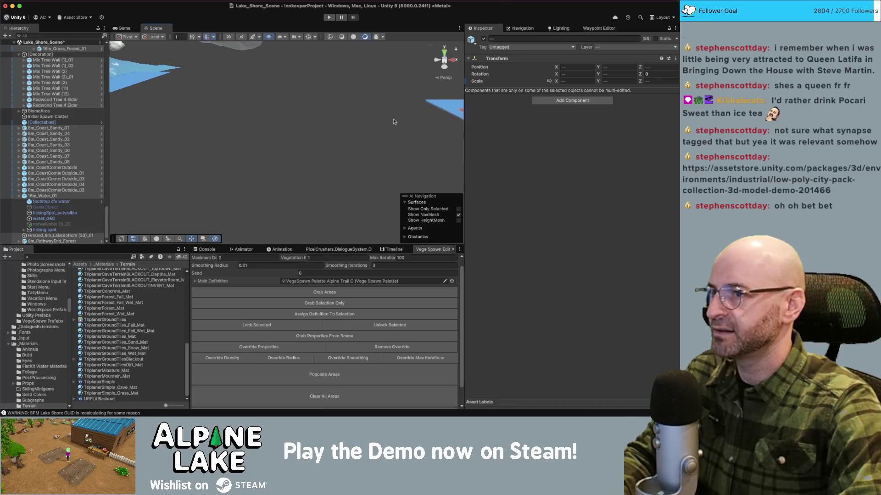
{"action": "key", "text": "f"}
{"action": "scroll", "coordinate": [349, 114], "scroll_direction": "down", "scroll_amount": 10}
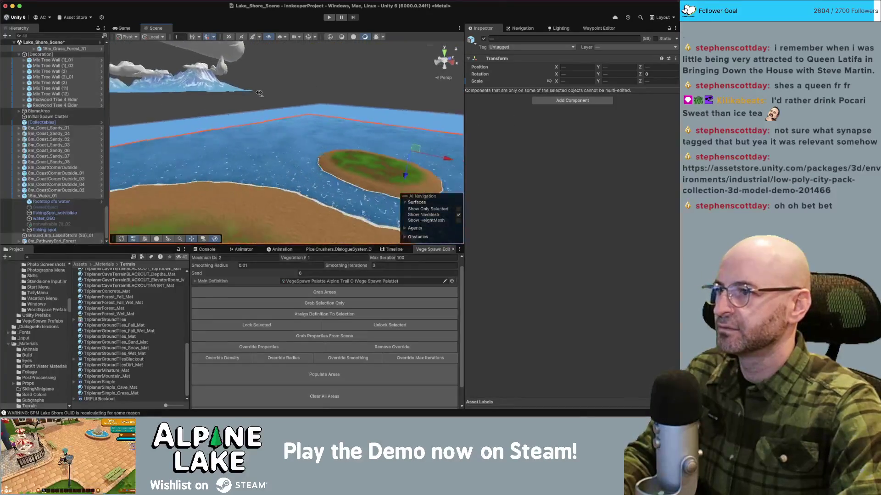
{"action": "left_click_drag", "start_coordinate": [359, 107], "coordinate": [304, 95]}
{"action": "left_click_drag", "start_coordinate": [372, 167], "coordinate": [313, 108]}
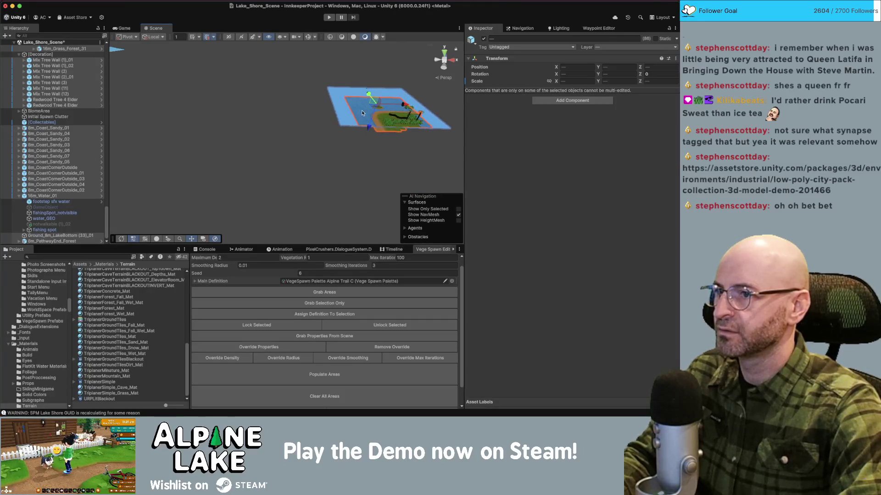
{"action": "key", "text": "f"}
{"action": "left_click", "coordinate": [359, 115]}
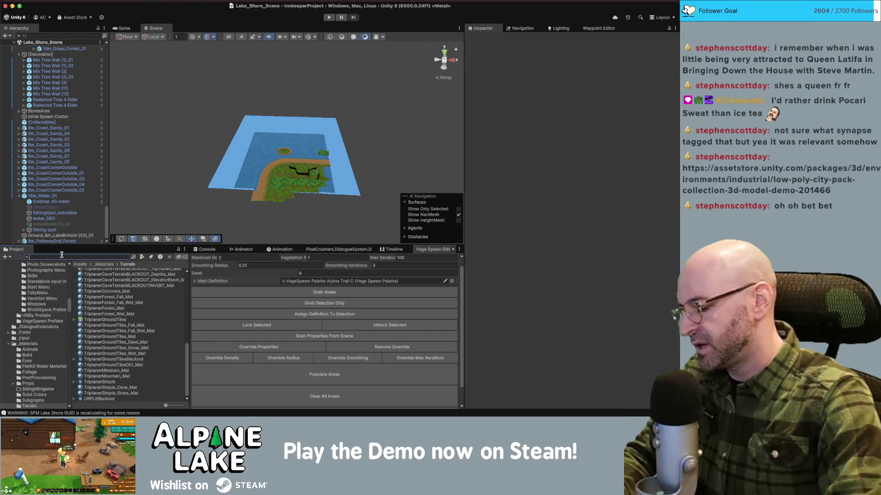
{"action": "type", "text": "town scene"}
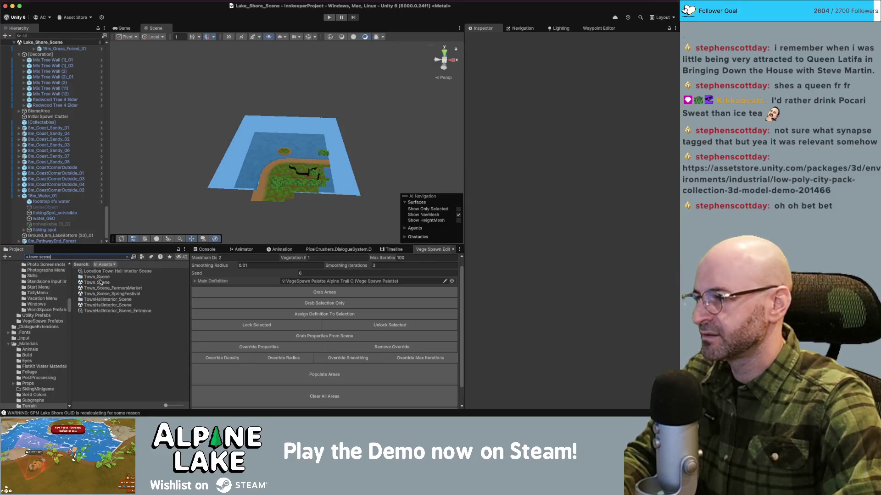
- Add Town_Scene to the Hierarchy and load it alongside Lake_Shore_Scene
{"action": "left_click_drag", "start_coordinate": [101, 282], "coordinate": [48, 215]}
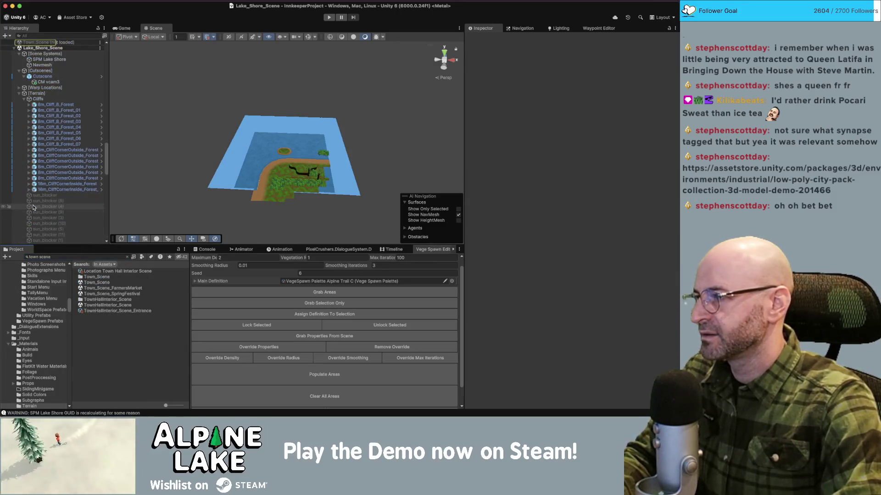
{"action": "left_click", "coordinate": [14, 48]}
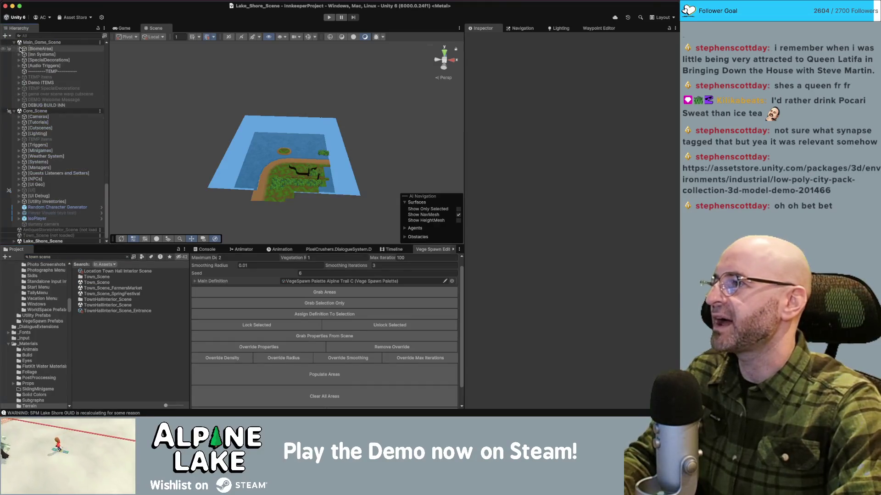
{"action": "right_click", "coordinate": [42, 236]}
{"action": "left_click", "coordinate": [49, 234]}
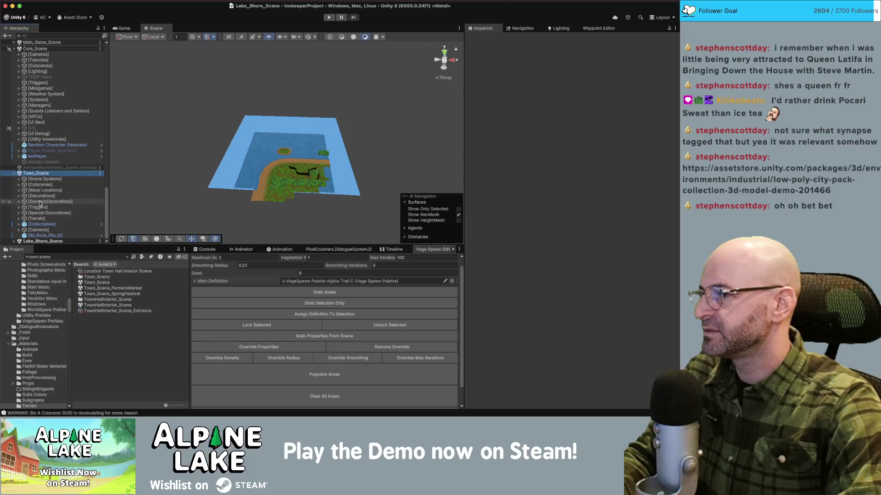
- Browse the town's [Decorations], [Triggers], [DynamicDecorations] and Houses GRP groups, then frame Flowers_Yellow_8 (1)_03
{"action": "left_click", "coordinate": [40, 198]}
{"action": "left_click", "coordinate": [19, 196]}
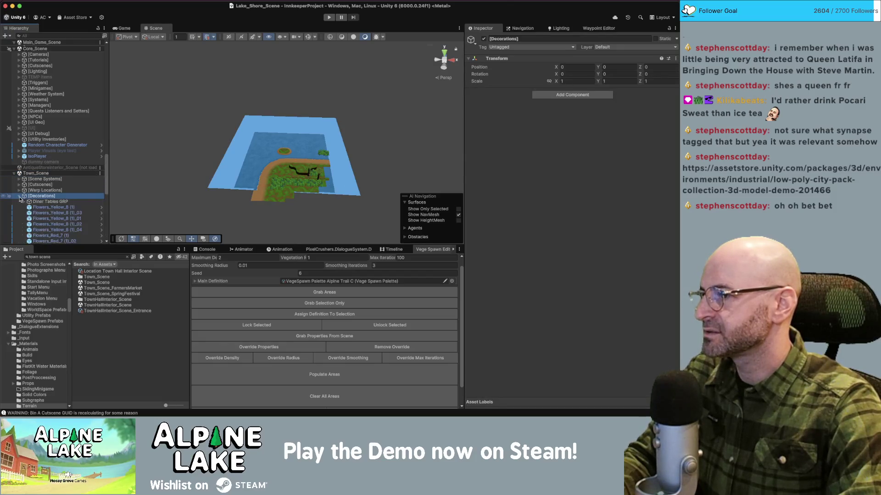
{"action": "scroll", "coordinate": [21, 199], "scroll_direction": "down", "scroll_amount": 6}
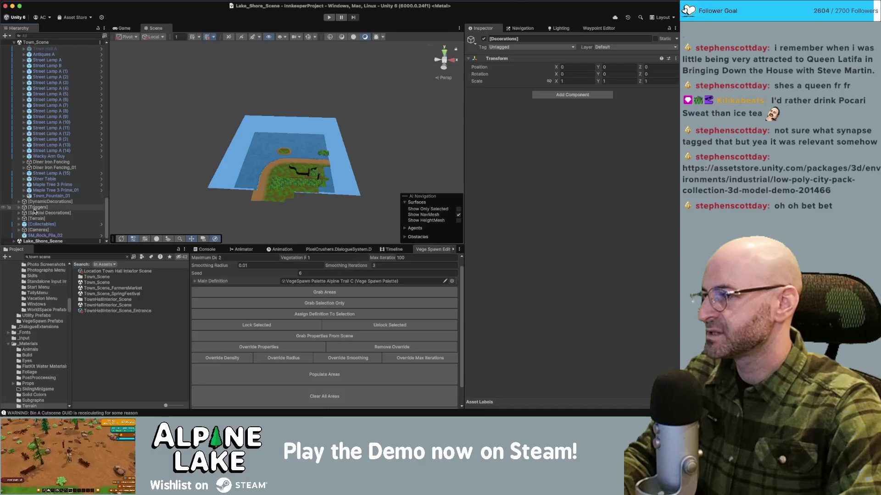
{"action": "left_click", "coordinate": [19, 213]}
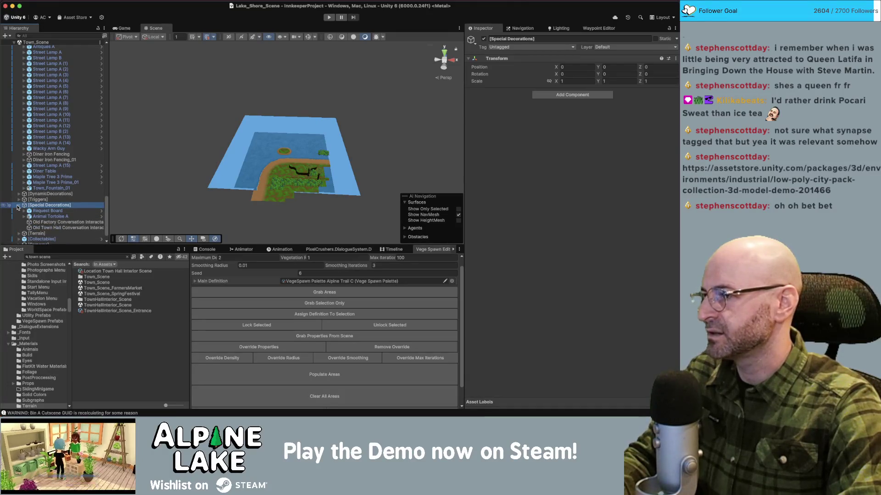
{"action": "left_click", "coordinate": [18, 206]}
{"action": "left_click", "coordinate": [19, 207]}
{"action": "left_click", "coordinate": [18, 207]}
{"action": "left_click", "coordinate": [19, 202]}
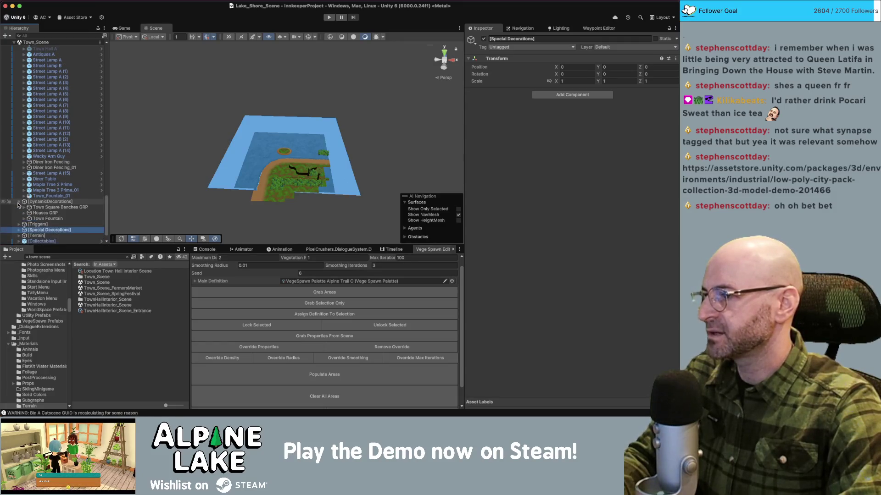
{"action": "left_click", "coordinate": [23, 213]}
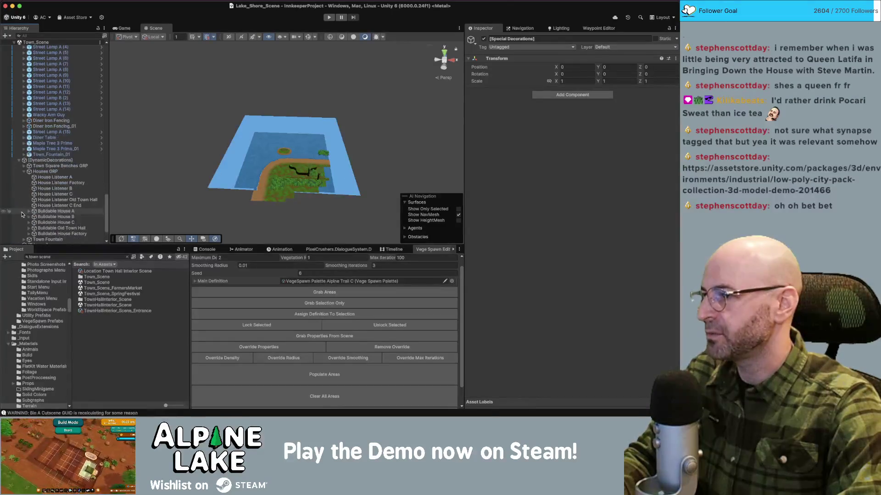
{"action": "left_click", "coordinate": [23, 172]}
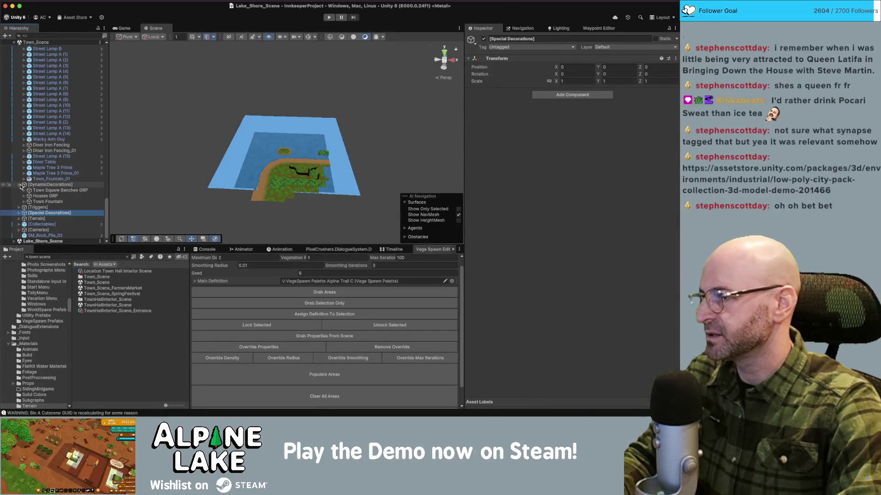
{"action": "left_click", "coordinate": [19, 184]}
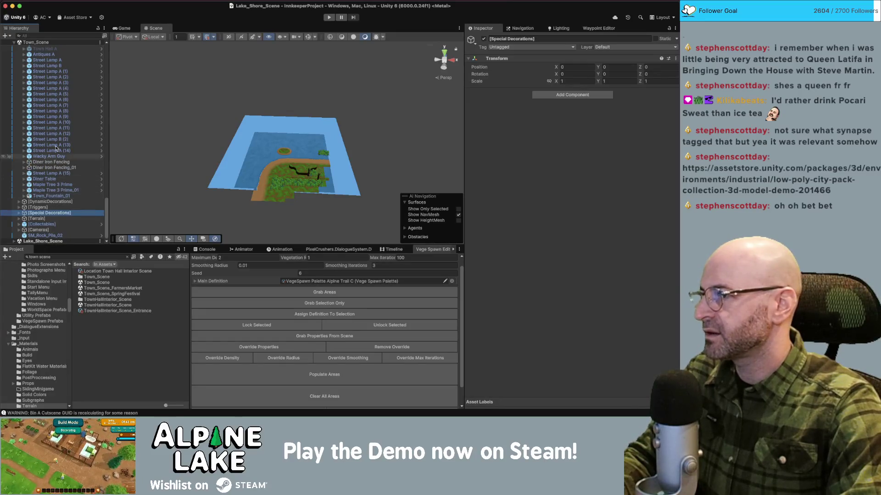
{"action": "scroll", "coordinate": [56, 105], "scroll_direction": "up", "scroll_amount": 10}
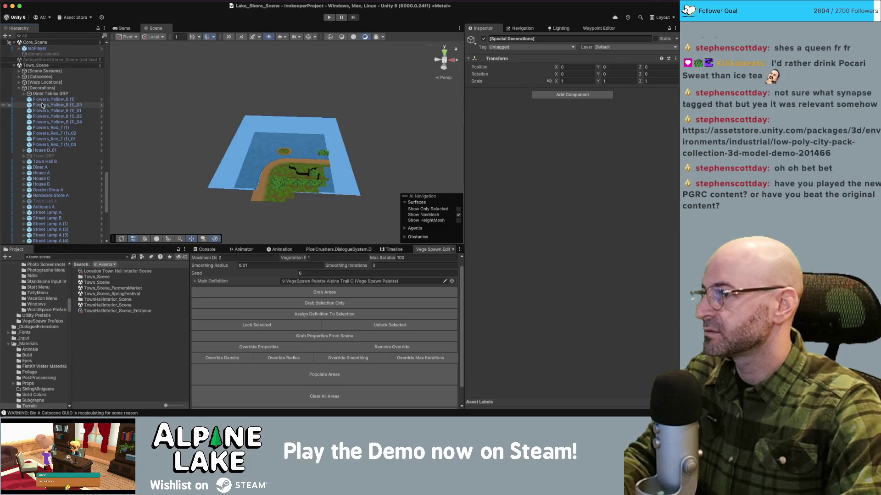
{"action": "double_click", "coordinate": [41, 105]}
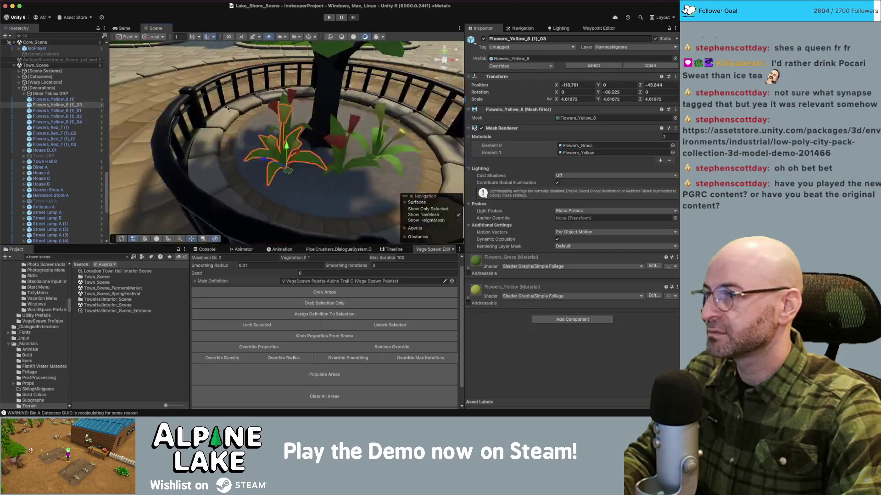
- Duplicate the town's [Decorations] group and move the copy into Lake_Shore_Scene
{"action": "scroll", "coordinate": [350, 131], "scroll_direction": "down", "scroll_amount": 10}
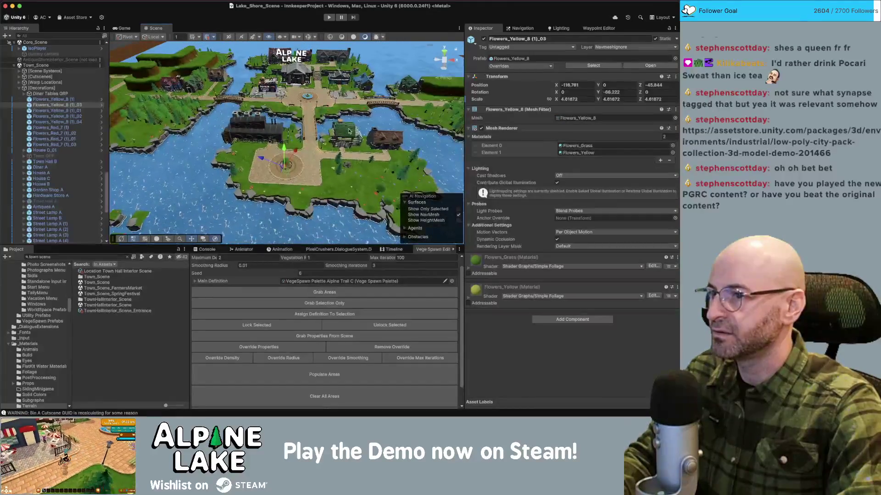
{"action": "left_click", "coordinate": [350, 131]}
{"action": "left_click", "coordinate": [41, 87]}
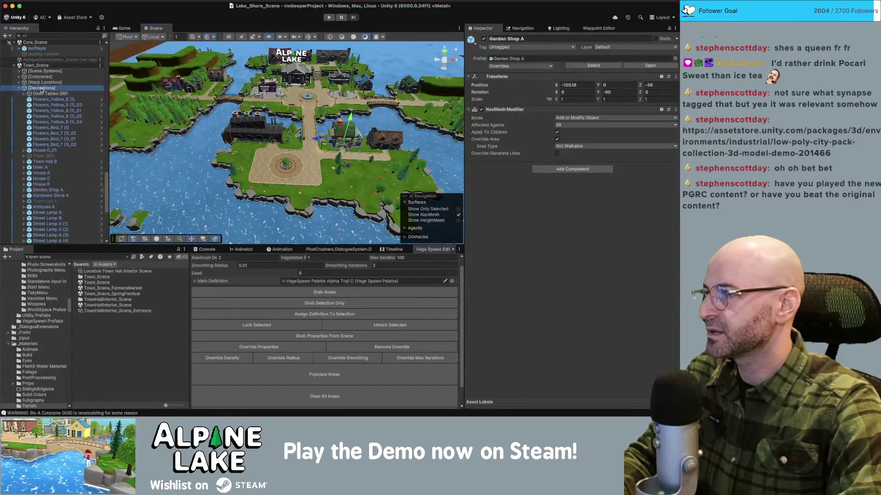
{"action": "left_click", "coordinate": [19, 89]}
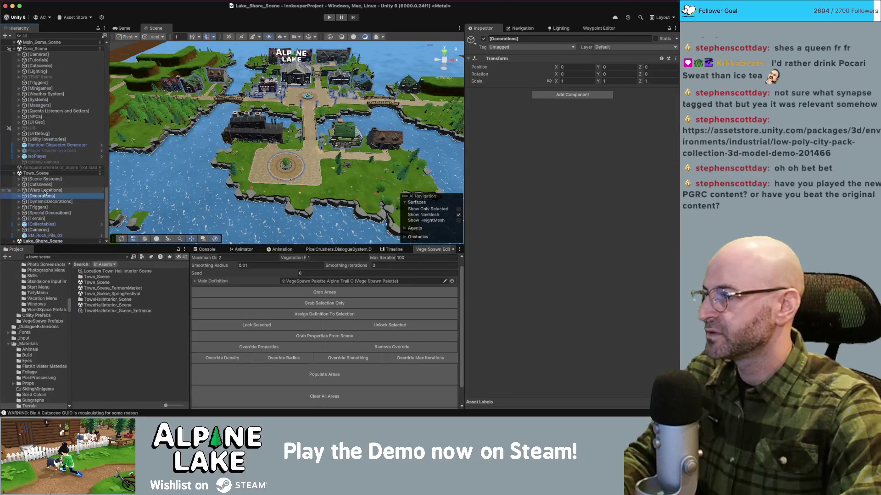
{"action": "key", "text": "super+d"}
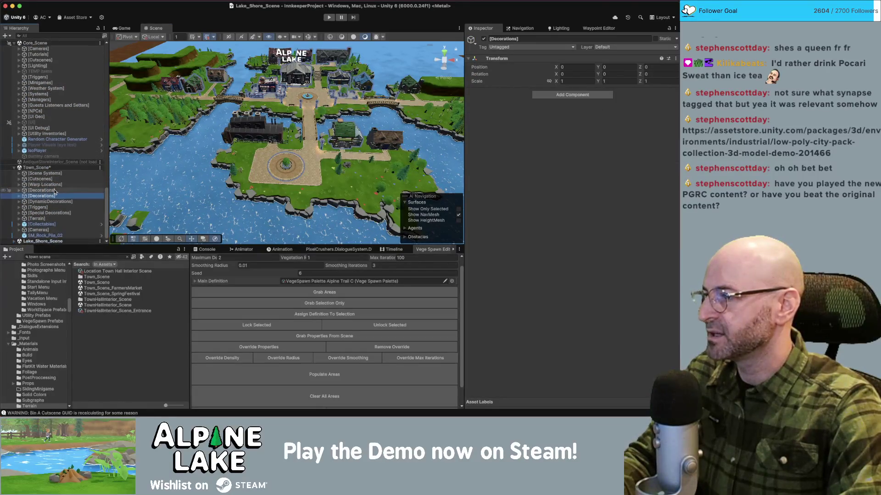
{"action": "left_click_drag", "start_coordinate": [44, 196], "coordinate": [44, 240]}
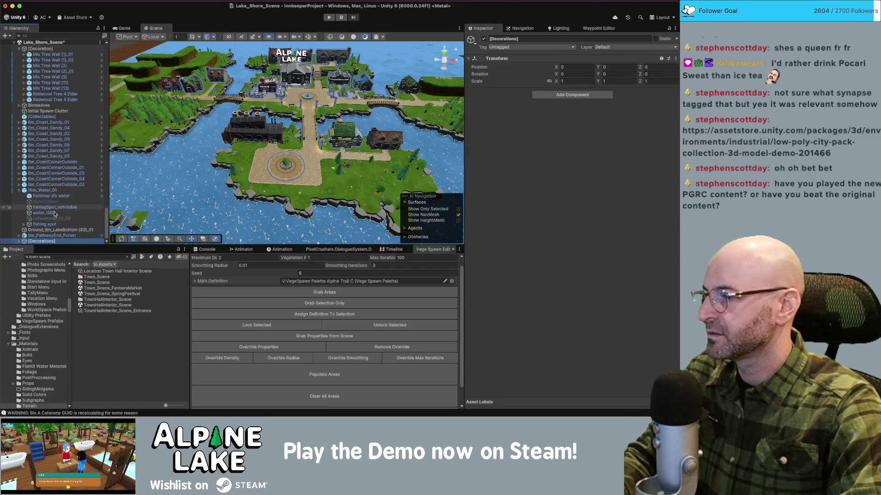
- Shift the [Decorations] copy toward the shore, then select and frame House A_01
{"action": "key", "text": "f"}
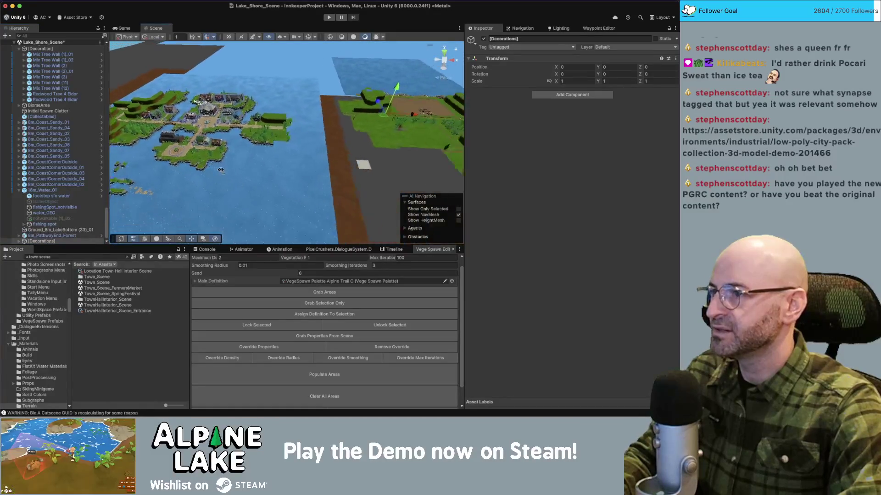
{"action": "left_click_drag", "start_coordinate": [290, 131], "coordinate": [340, 117]}
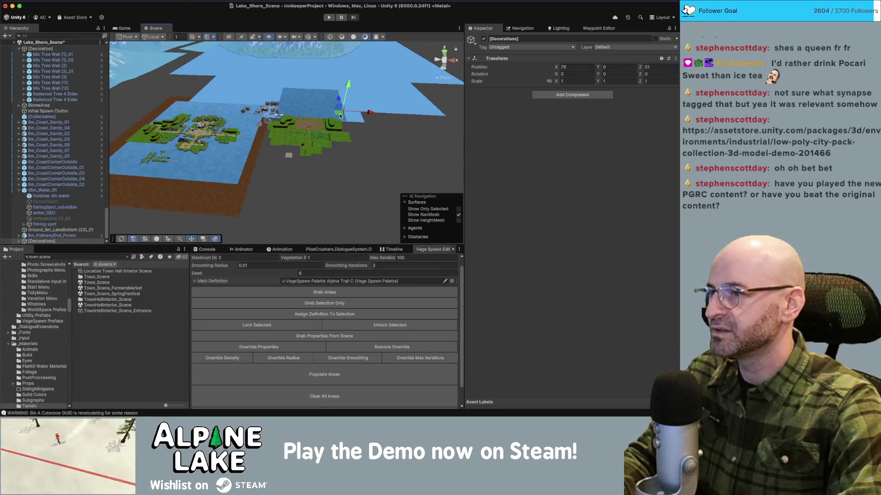
{"action": "left_click", "coordinate": [46, 236]}
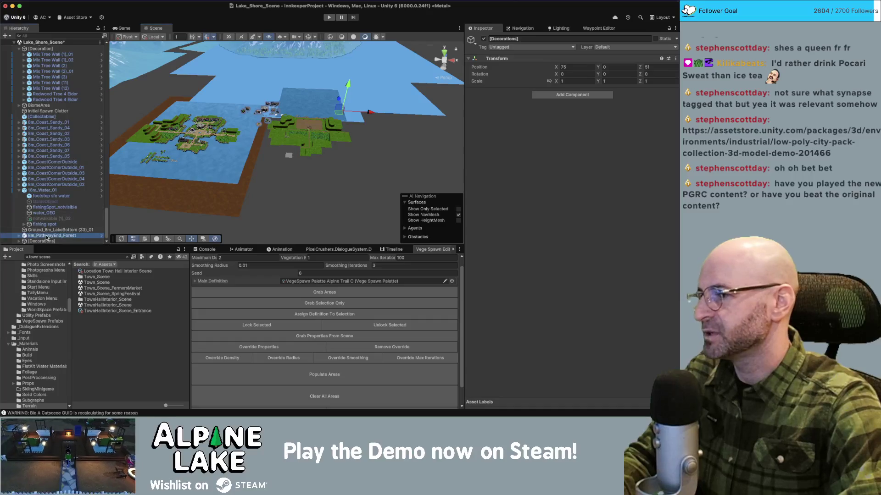
{"action": "left_click_drag", "start_coordinate": [46, 236], "coordinate": [46, 239]}
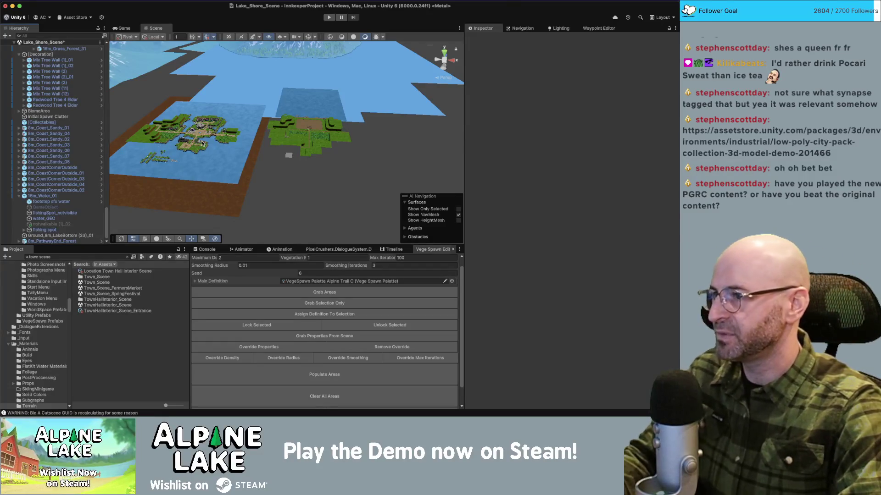
{"action": "left_click", "coordinate": [203, 143]}
{"action": "key", "text": "f"}
{"action": "mouse_move", "coordinate": [227, 79]}
{"action": "left_mouse_down"}
{"action": "mouse_move", "coordinate": [214, 79]}
{"action": "mouse_move", "coordinate": [383, 75]}
{"action": "mouse_move", "coordinate": [402, 102]}
{"action": "left_mouse_up"}
{"action": "scroll", "coordinate": [402, 102], "scroll_direction": "up", "scroll_amount": 10}
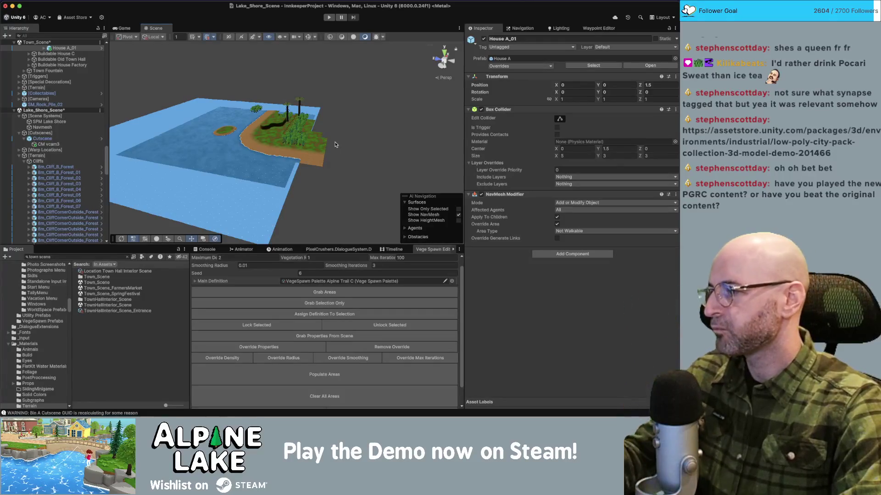
{"action": "left_click", "coordinate": [334, 139]}
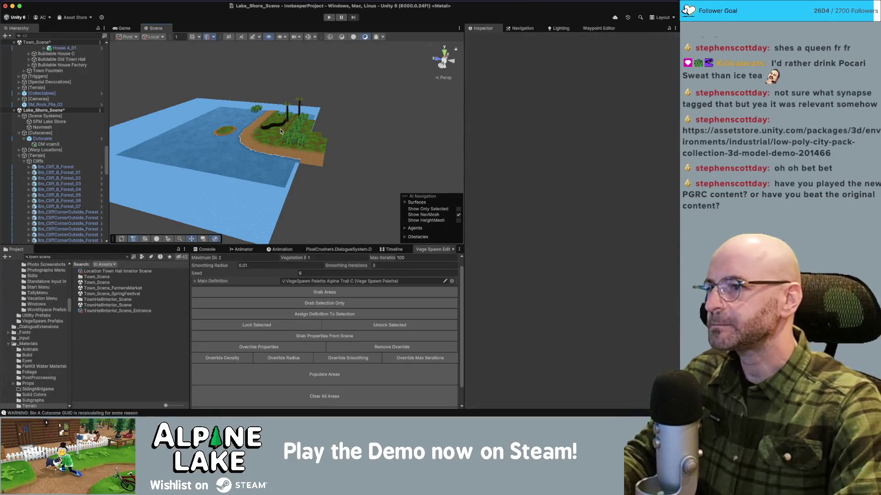
{"action": "key", "text": "f"}
{"action": "mouse_move", "coordinate": [187, 143]}
{"action": "left_mouse_down"}
{"action": "mouse_move", "coordinate": [223, 164]}
{"action": "mouse_move", "coordinate": [216, 146]}
{"action": "left_mouse_up"}
{"action": "left_click", "coordinate": [223, 164]}
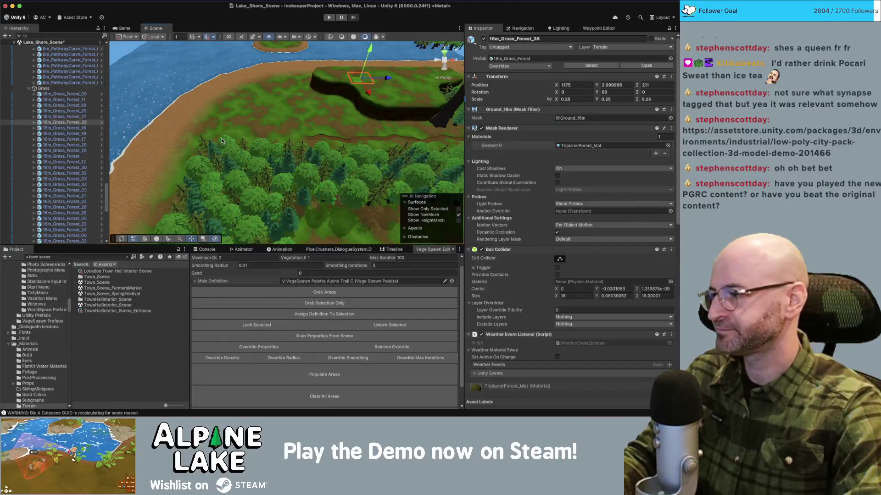
- Select and delete the Mix Tree Wall (2)_01 tree line
{"action": "left_click_drag", "start_coordinate": [248, 119], "coordinate": [288, 141]}
{"action": "left_click", "coordinate": [252, 142]}
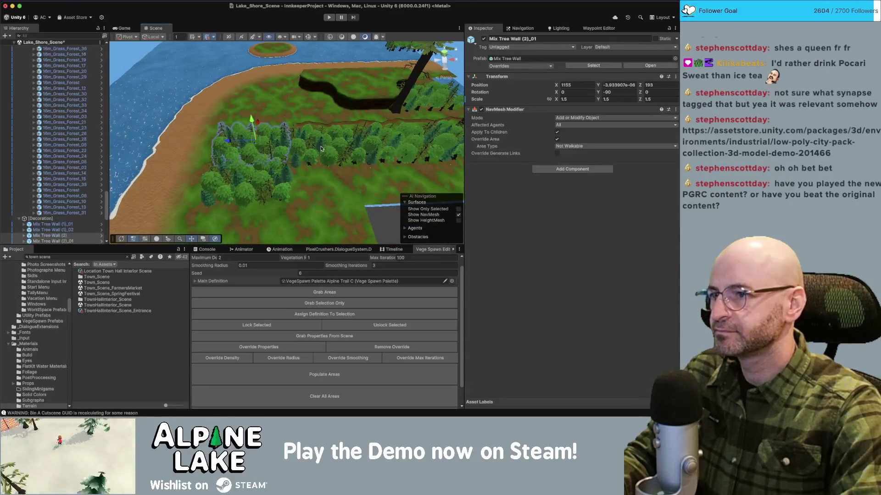
{"action": "left_click_drag", "start_coordinate": [257, 170], "coordinate": [400, 142]}
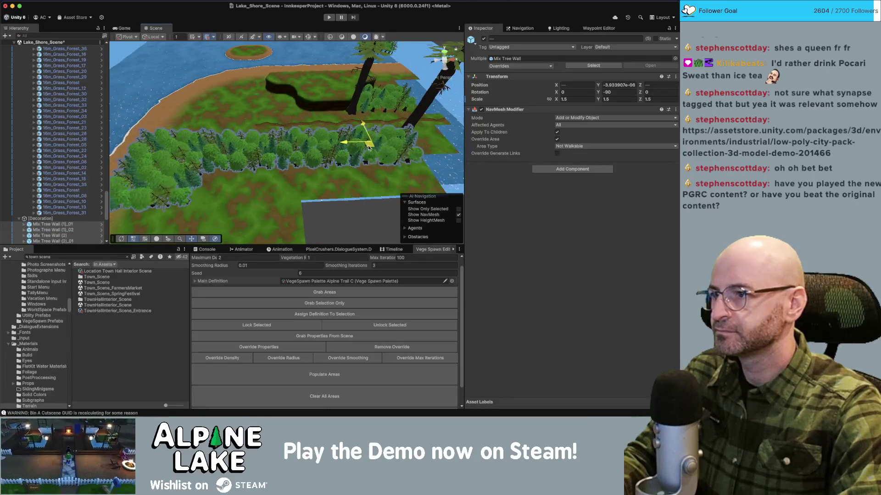
{"action": "left_click_drag", "start_coordinate": [367, 147], "coordinate": [248, 166]}
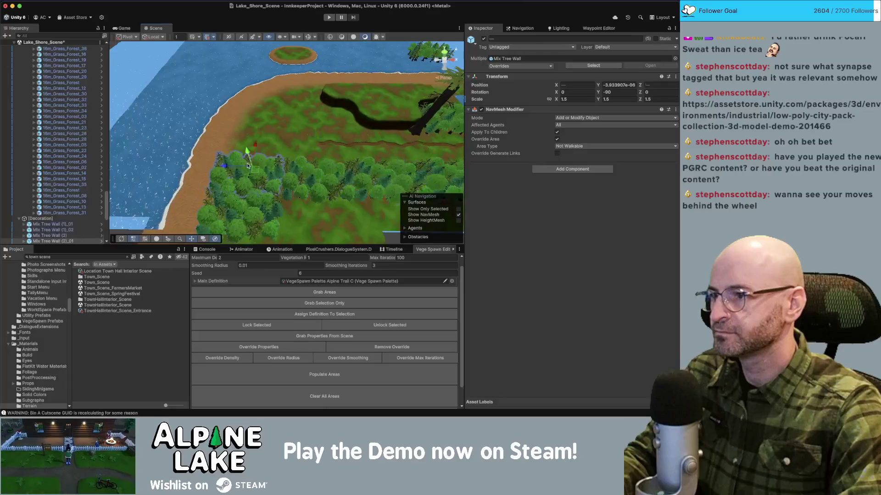
{"action": "key", "text": "Delete"}
- Inspect shore ground tiles including 16m_Grass_Forest_02, then select their parent [Terrain] group
{"action": "scroll", "coordinate": [253, 159], "scroll_direction": "up", "scroll_amount": 8}
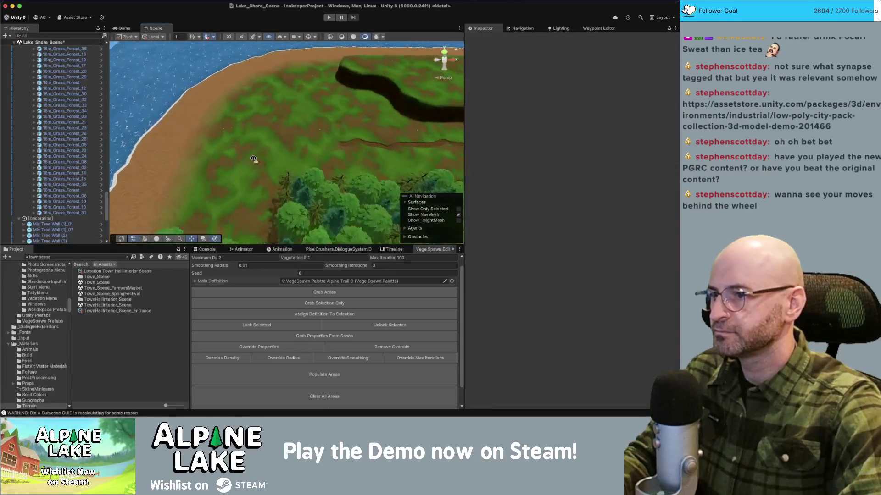
{"action": "left_click_drag", "start_coordinate": [286, 164], "coordinate": [278, 137]}
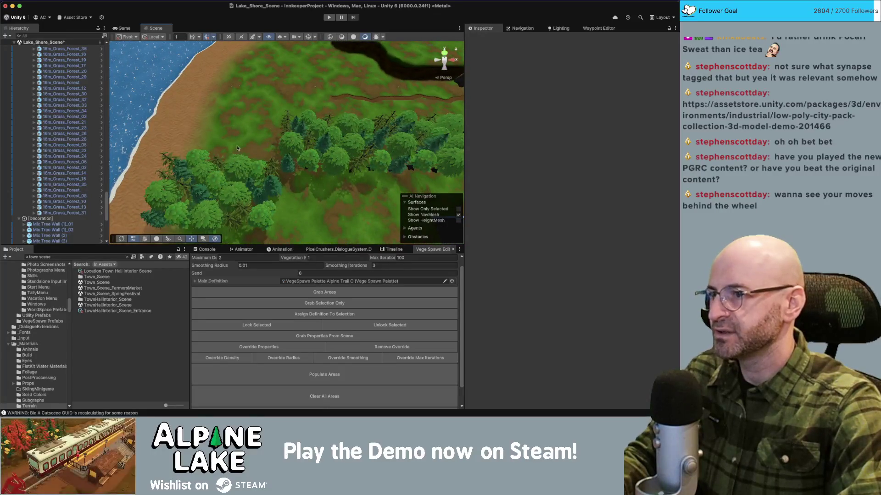
{"action": "scroll", "coordinate": [277, 140], "scroll_direction": "up", "scroll_amount": 5}
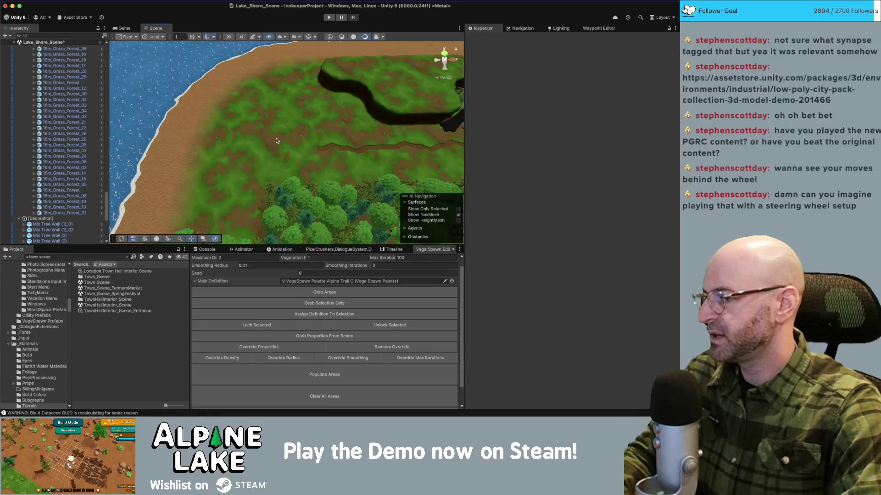
{"action": "mouse_move", "coordinate": [283, 114]}
{"action": "left_mouse_down"}
{"action": "mouse_move", "coordinate": [274, 121]}
{"action": "mouse_move", "coordinate": [274, 94]}
{"action": "left_mouse_up"}
{"action": "left_click", "coordinate": [293, 122]}
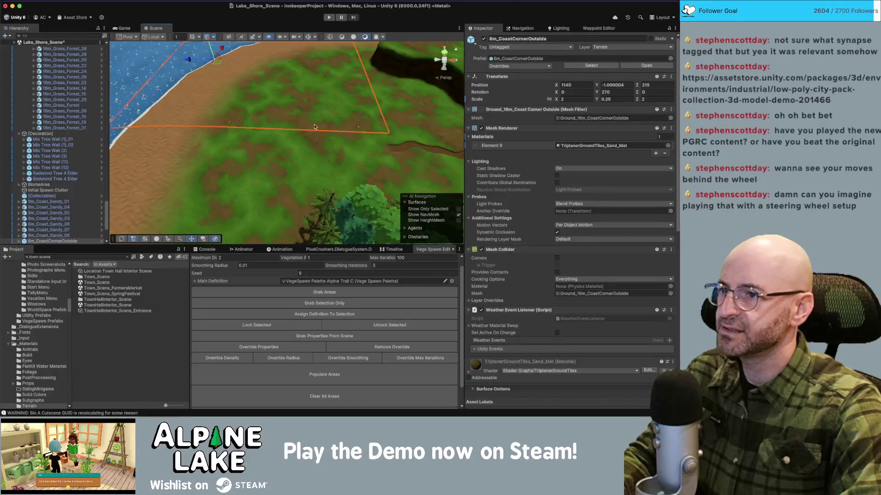
{"action": "scroll", "coordinate": [321, 131], "scroll_direction": "down", "scroll_amount": 5}
{"action": "mouse_move", "coordinate": [336, 113]}
{"action": "left_mouse_down"}
{"action": "mouse_move", "coordinate": [325, 42]}
{"action": "mouse_move", "coordinate": [316, 78]}
{"action": "mouse_move", "coordinate": [298, 101]}
{"action": "left_mouse_up"}
{"action": "left_click", "coordinate": [321, 117]}
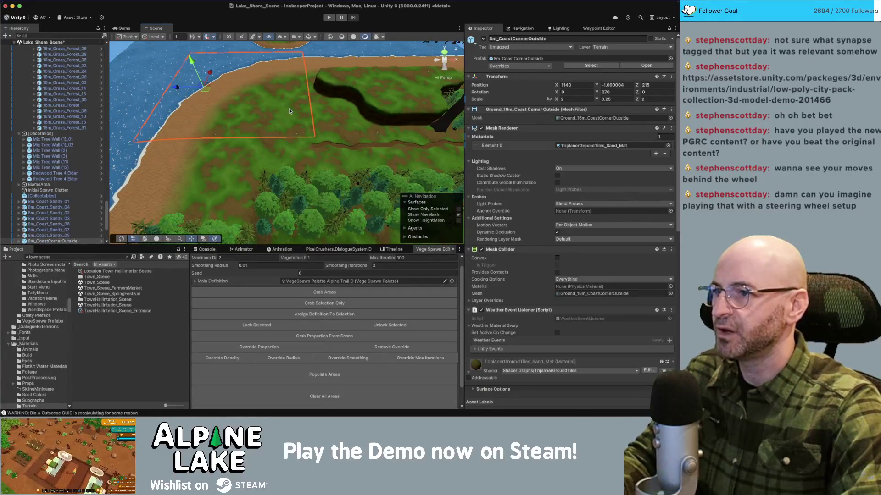
{"action": "left_click", "coordinate": [327, 125]}
{"action": "mouse_move", "coordinate": [326, 124]}
{"action": "left_mouse_down"}
{"action": "mouse_move", "coordinate": [347, 113]}
{"action": "mouse_move", "coordinate": [250, 93]}
{"action": "left_mouse_up"}
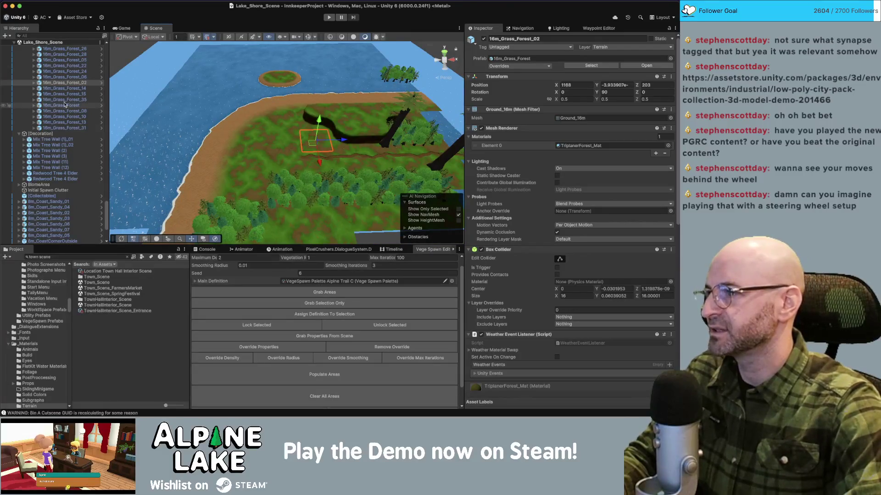
{"action": "key", "text": "Left"}
{"action": "key", "text": "Left"}
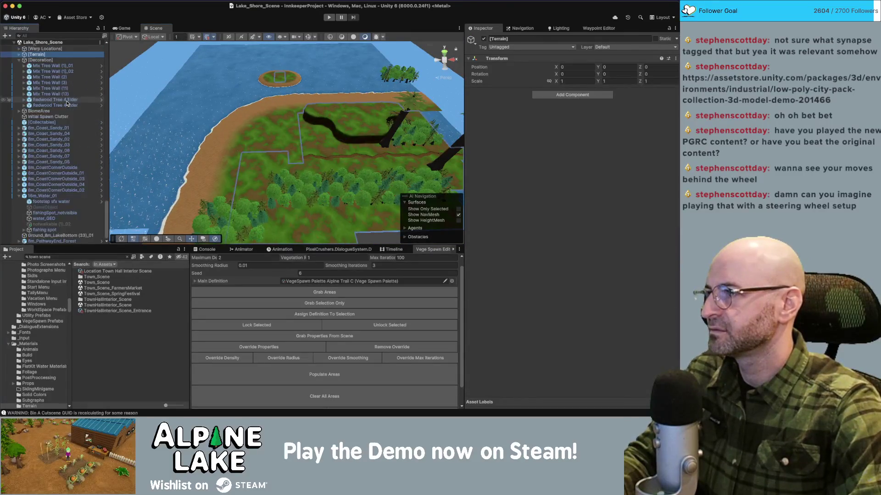
- Expand Lake_Shore_Scene's [Scene Systems] and select and frame the Navmesh object
{"action": "scroll", "coordinate": [66, 104], "scroll_direction": "up", "scroll_amount": 4}
{"action": "left_click", "coordinate": [60, 110]}
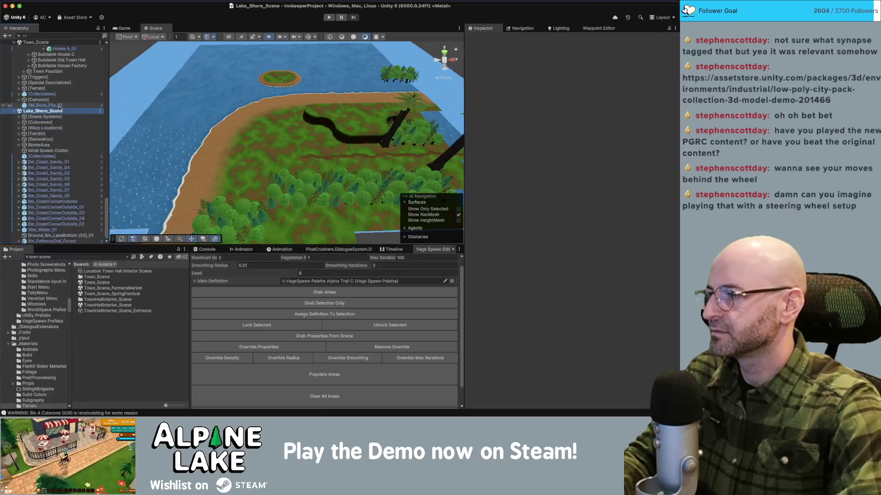
{"action": "left_click", "coordinate": [19, 117]}
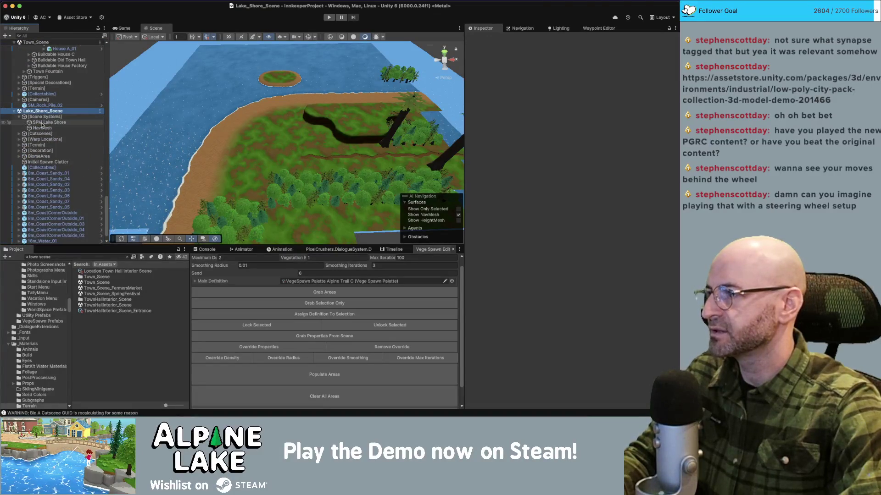
{"action": "double_click", "coordinate": [42, 128]}
{"action": "mouse_move", "coordinate": [119, 90]}
{"action": "left_mouse_down"}
{"action": "mouse_move", "coordinate": [155, 98]}
{"action": "mouse_move", "coordinate": [145, 107]}
{"action": "left_mouse_up"}
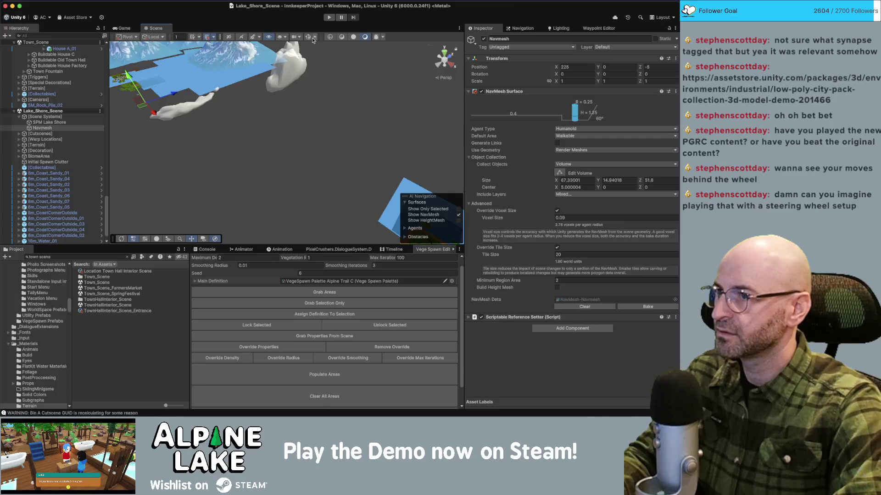
- Reposition the Navmesh volume over the lake shore and frame it in the Scene view
{"action": "key", "text": "f"}
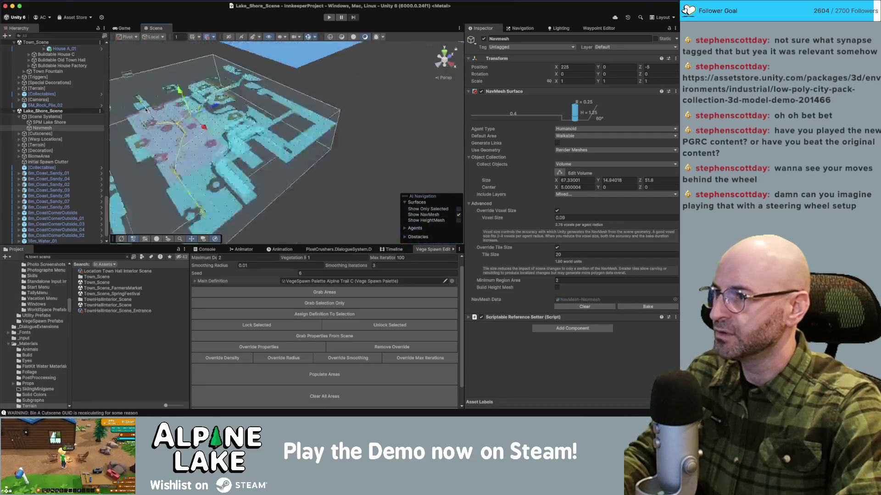
{"action": "left_click_drag", "start_coordinate": [275, 133], "coordinate": [365, 107]}
{"action": "scroll", "coordinate": [293, 130], "scroll_direction": "down", "scroll_amount": 5}
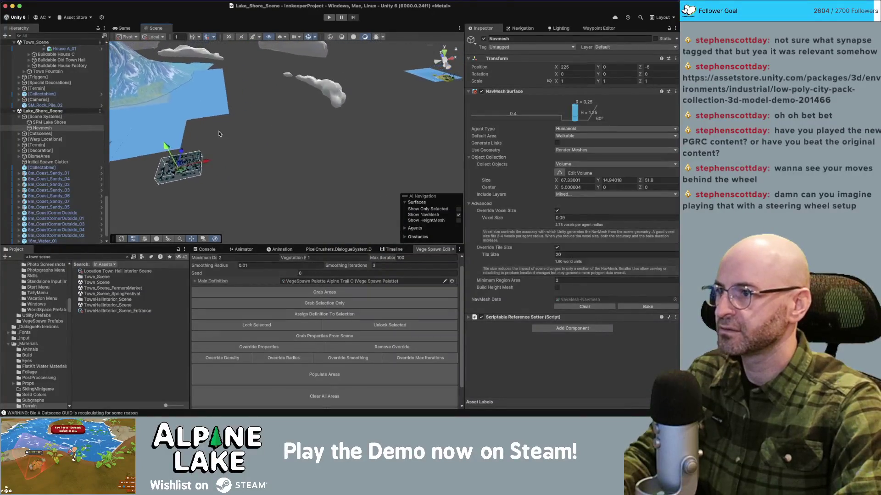
{"action": "mouse_move", "coordinate": [195, 163]}
{"action": "left_mouse_down"}
{"action": "mouse_move", "coordinate": [413, 104]}
{"action": "mouse_move", "coordinate": [458, 80]}
{"action": "left_mouse_up"}
{"action": "key", "text": "f"}
{"action": "mouse_move", "coordinate": [348, 104]}
{"action": "left_mouse_down"}
{"action": "mouse_move", "coordinate": [302, 152]}
{"action": "mouse_move", "coordinate": [261, 150]}
{"action": "mouse_move", "coordinate": [279, 182]}
{"action": "left_mouse_up"}
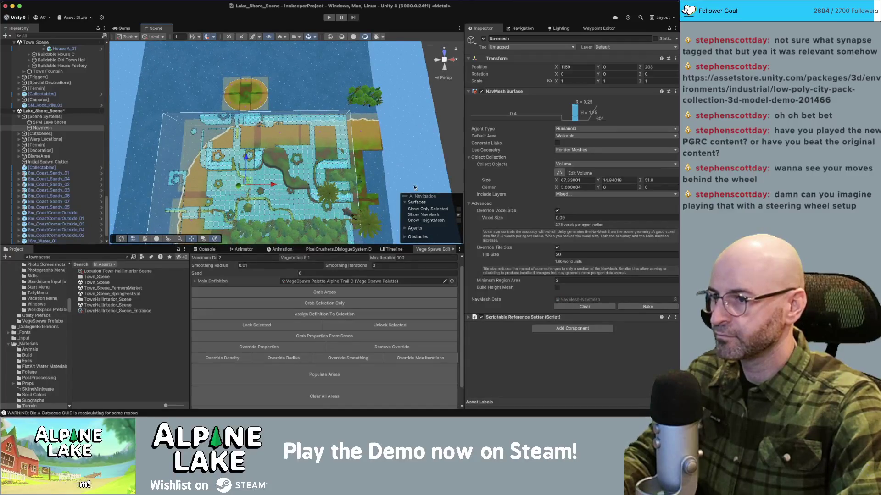
- Rebake the Humanoid Walkable NavMesh over the shore and inspect the baked result
{"action": "left_click", "coordinate": [631, 307]}
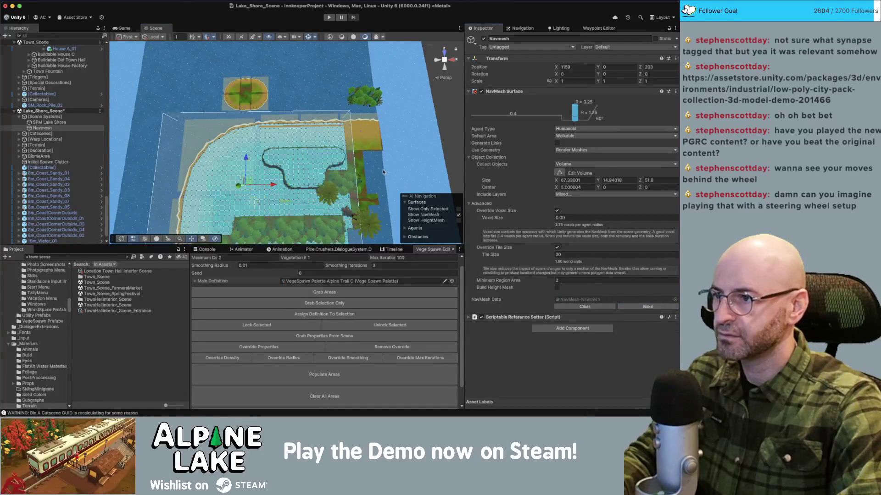
{"action": "left_click_drag", "start_coordinate": [317, 162], "coordinate": [310, 92]}
{"action": "scroll", "coordinate": [312, 96], "scroll_direction": "down", "scroll_amount": 10}
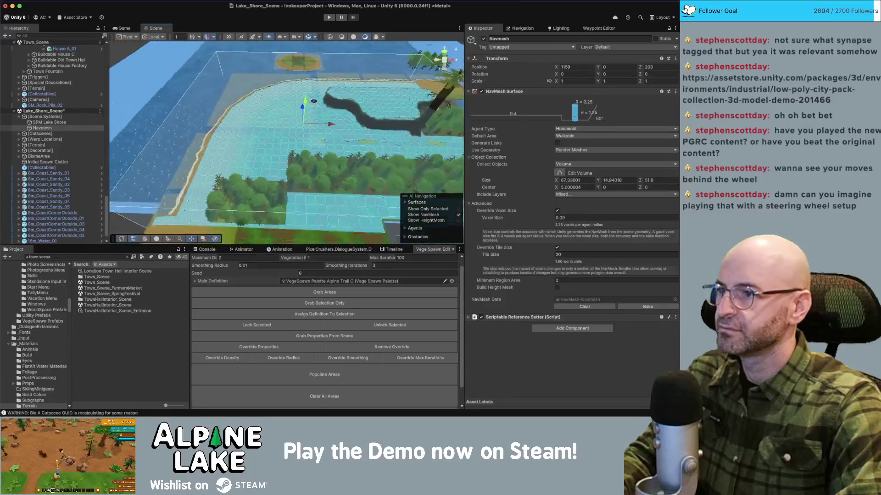
{"action": "scroll", "coordinate": [315, 105], "scroll_direction": "down", "scroll_amount": 1}
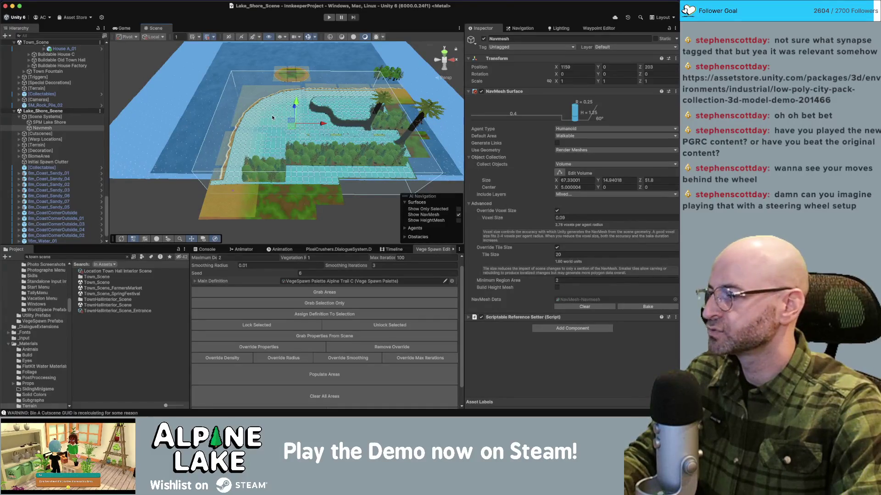
{"action": "mouse_move", "coordinate": [290, 118]}
{"action": "left_mouse_down"}
{"action": "mouse_move", "coordinate": [275, 113]}
{"action": "mouse_move", "coordinate": [250, 62]}
{"action": "mouse_move", "coordinate": [254, 96]}
{"action": "left_mouse_up"}
{"action": "scroll", "coordinate": [254, 96], "scroll_direction": "down", "scroll_amount": 5}
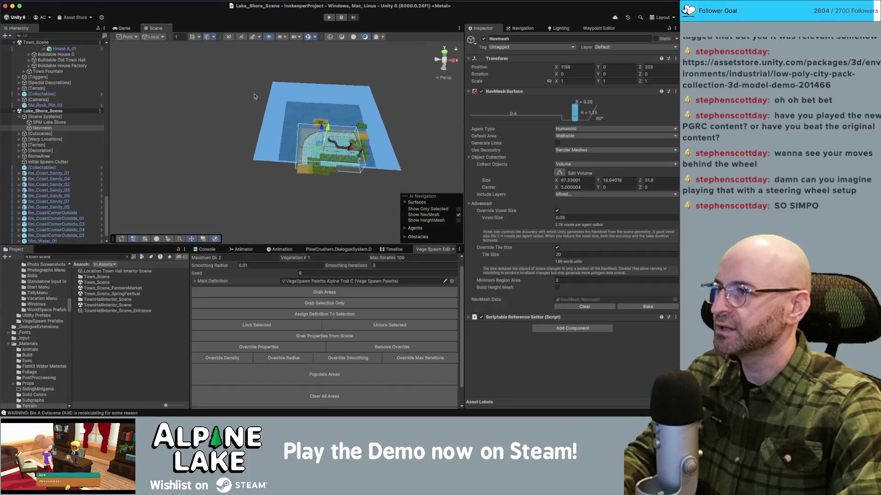
{"action": "scroll", "coordinate": [33, 68], "scroll_direction": "down", "scroll_amount": 15}
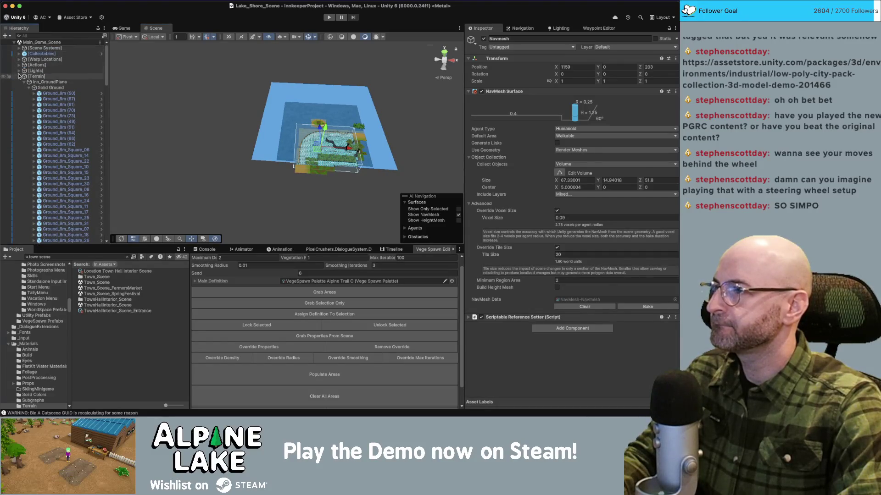
- Duplicate NavMesh Inn Fishing and move the copy into Lake_Shore_Scene's Scene Systems
{"action": "left_click", "coordinate": [19, 77]}
{"action": "left_click", "coordinate": [19, 48]}
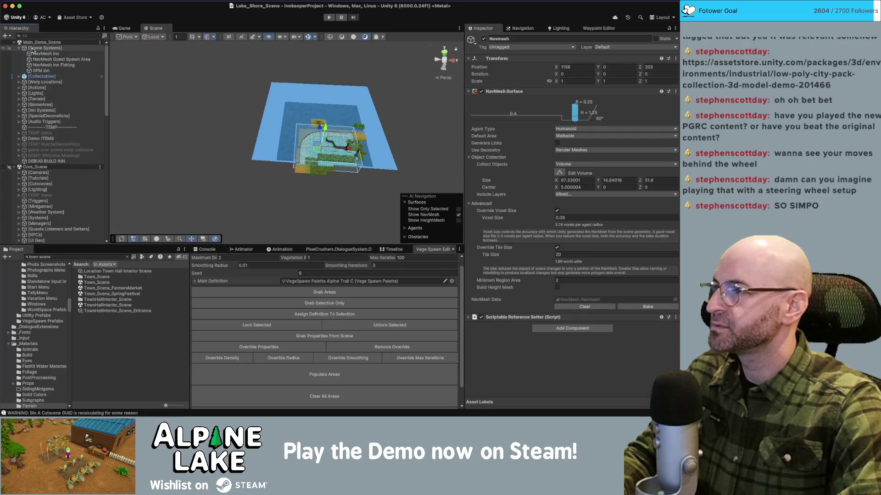
{"action": "left_click", "coordinate": [48, 64]}
{"action": "key", "text": "super+d"}
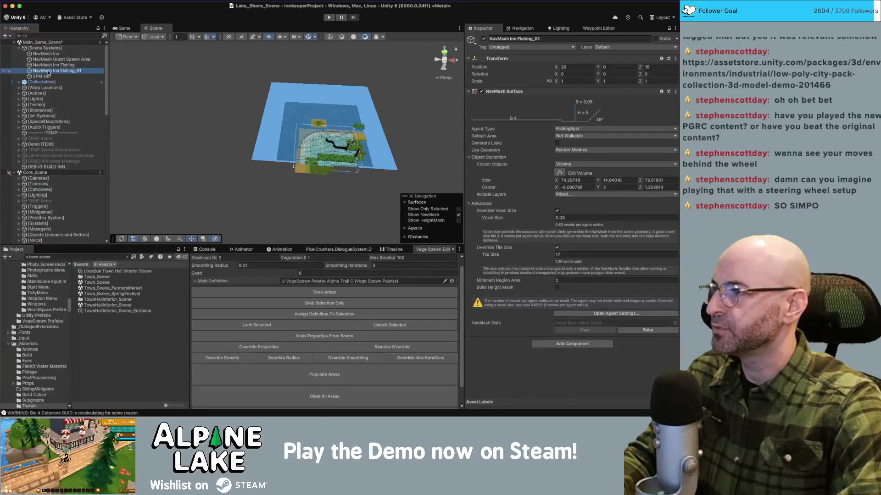
{"action": "mouse_move", "coordinate": [52, 73]}
{"action": "left_mouse_down"}
{"action": "mouse_move", "coordinate": [45, 238]}
{"action": "mouse_move", "coordinate": [49, 110]}
{"action": "mouse_move", "coordinate": [41, 120]}
{"action": "left_mouse_up"}
- Unload Town_Scene and collapse Core_Scene in the Hierarchy
{"action": "right_click", "coordinate": [38, 123]}
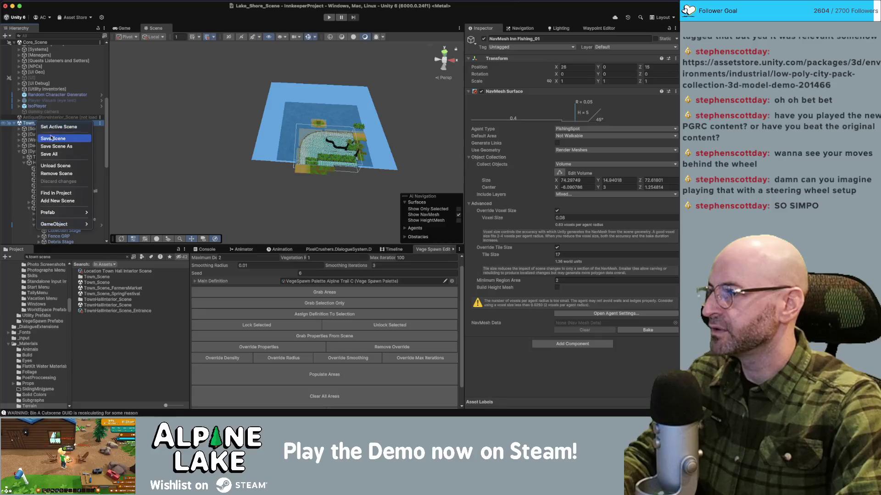
{"action": "left_click", "coordinate": [55, 165]}
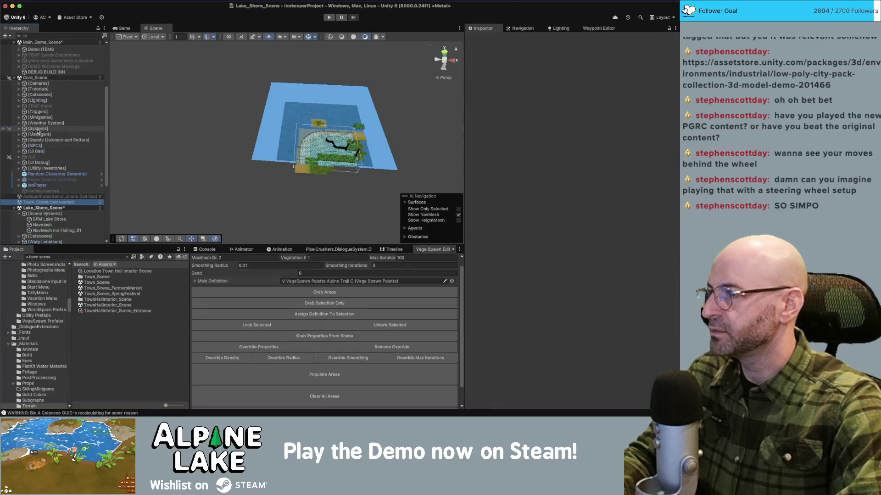
{"action": "left_click", "coordinate": [16, 79]}
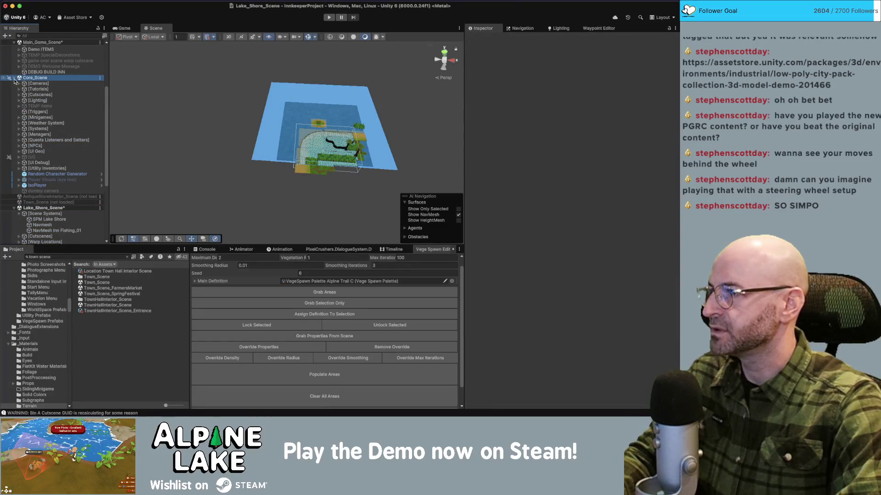
{"action": "left_click", "coordinate": [14, 80]}
- Rename NavMesh Inn Fishing_01 to 'NavMesh Fishing'
{"action": "left_click", "coordinate": [71, 118]}
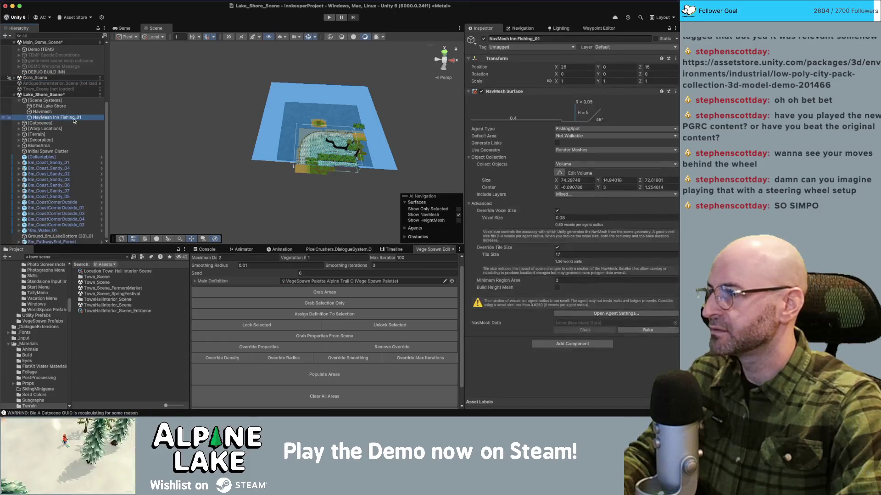
{"action": "key", "text": "Return"}
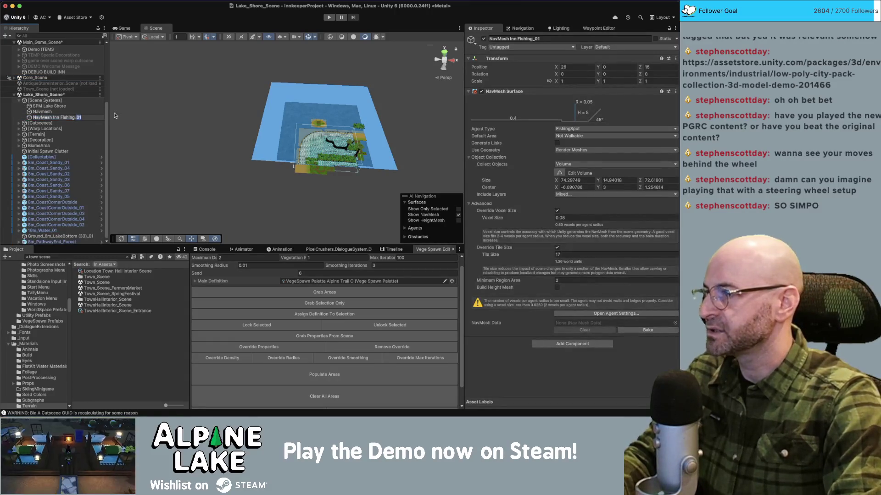
{"action": "key", "text": "BackSpace"}
{"action": "key", "text": "BackSpace"}
{"action": "key", "text": "BackSpace"}
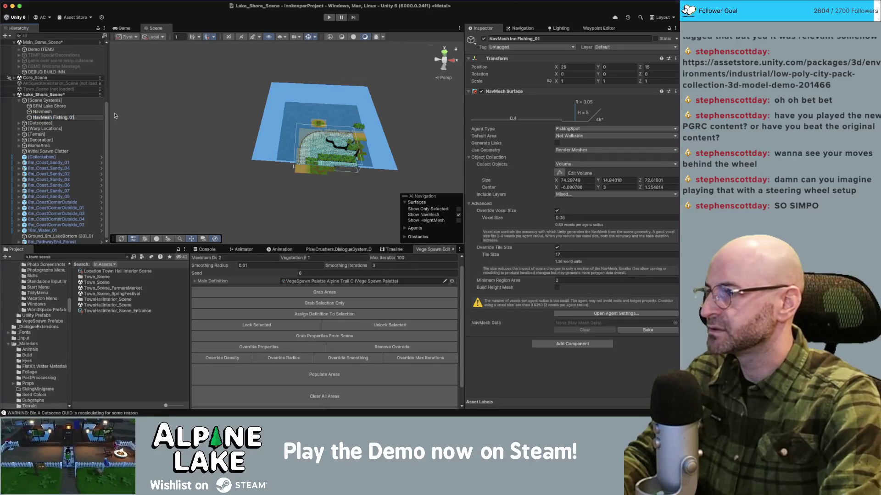
{"action": "key", "text": "BackSpace"}
{"action": "key", "text": "Return"}
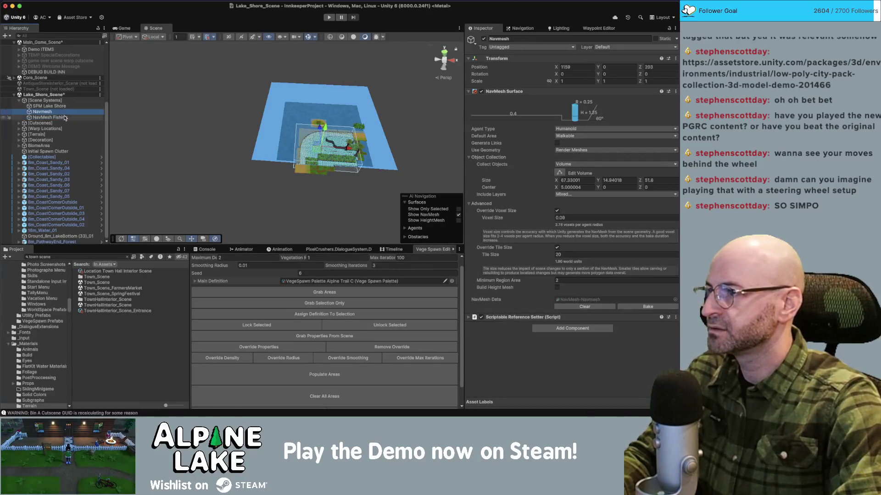
- Move the NavMesh Fishing volume to the current view and position it over the lake
{"action": "mouse_move", "coordinate": [307, 79]}
{"action": "left_mouse_down"}
{"action": "mouse_move", "coordinate": [149, 76]}
{"action": "mouse_move", "coordinate": [179, 187]}
{"action": "mouse_move", "coordinate": [464, 161]}
{"action": "left_mouse_up"}
{"action": "key", "text": "f"}
{"action": "mouse_move", "coordinate": [259, 135]}
{"action": "left_mouse_down"}
{"action": "mouse_move", "coordinate": [298, 152]}
{"action": "mouse_move", "coordinate": [325, 181]}
{"action": "left_mouse_up"}
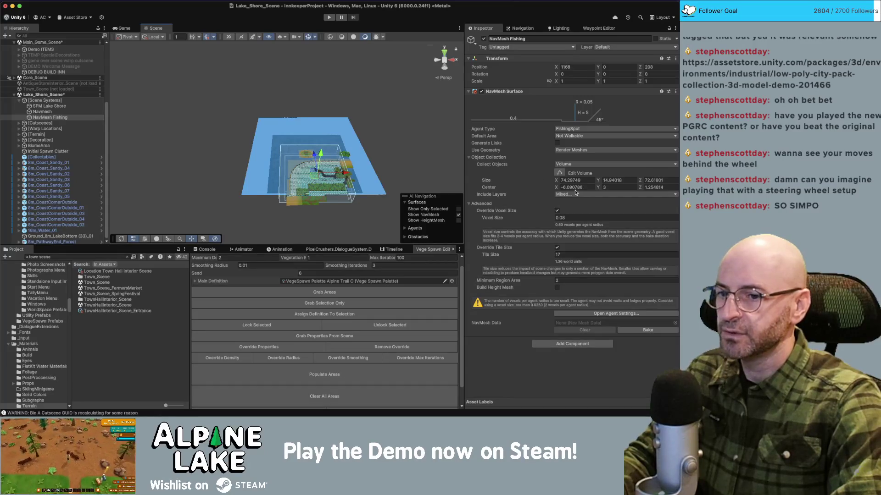
- Bake the FishingSpot NavMesh across the water, inspect it, and deselect the volume
{"action": "left_click", "coordinate": [647, 331]}
{"action": "scroll", "coordinate": [364, 181], "scroll_direction": "up", "scroll_amount": 5}
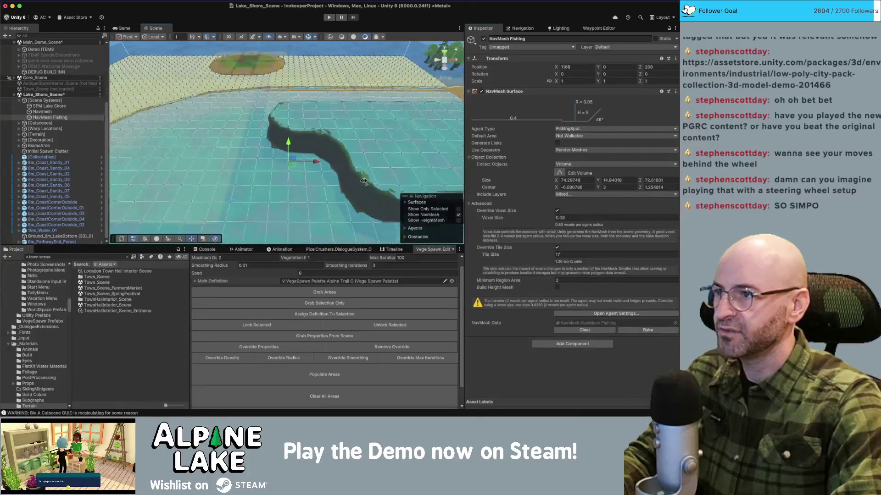
{"action": "scroll", "coordinate": [364, 181], "scroll_direction": "down", "scroll_amount": 5}
{"action": "left_click_drag", "start_coordinate": [364, 181], "coordinate": [366, 226]}
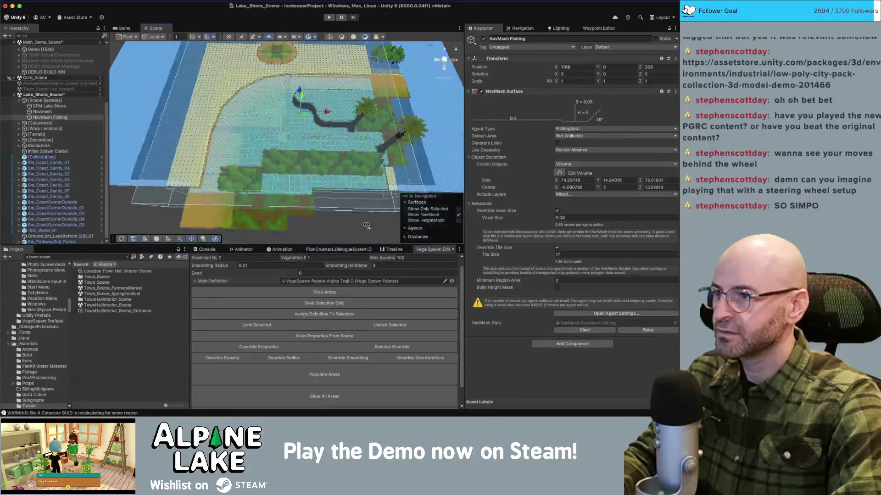
{"action": "scroll", "coordinate": [348, 192], "scroll_direction": "down", "scroll_amount": 3}
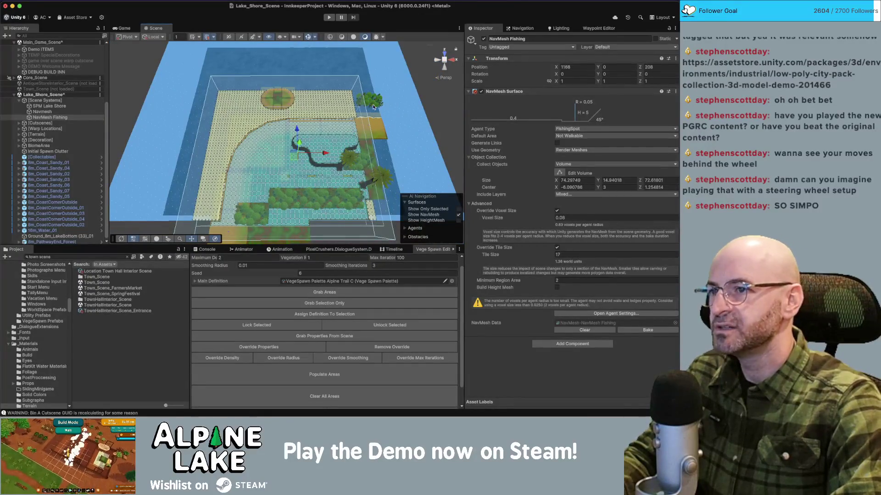
{"action": "left_click", "coordinate": [317, 133]}
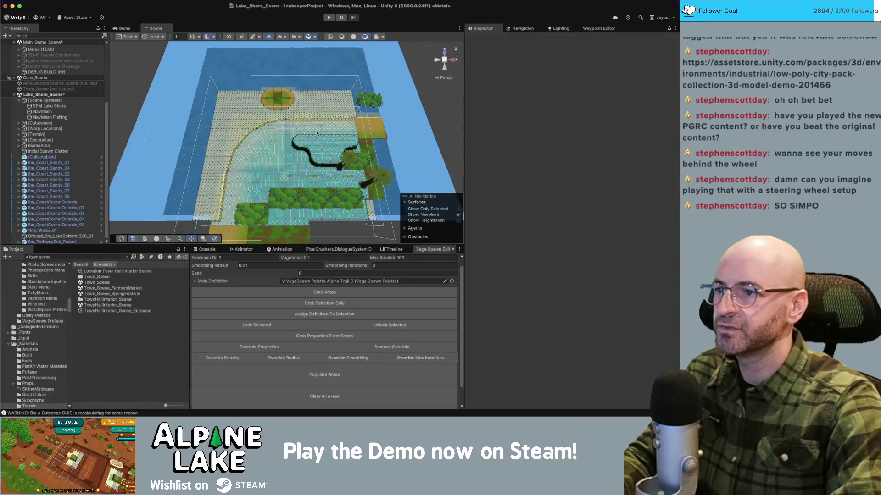
{"action": "left_click_drag", "start_coordinate": [316, 137], "coordinate": [316, 131]}
{"action": "scroll", "coordinate": [316, 132], "scroll_direction": "up", "scroll_amount": 6}
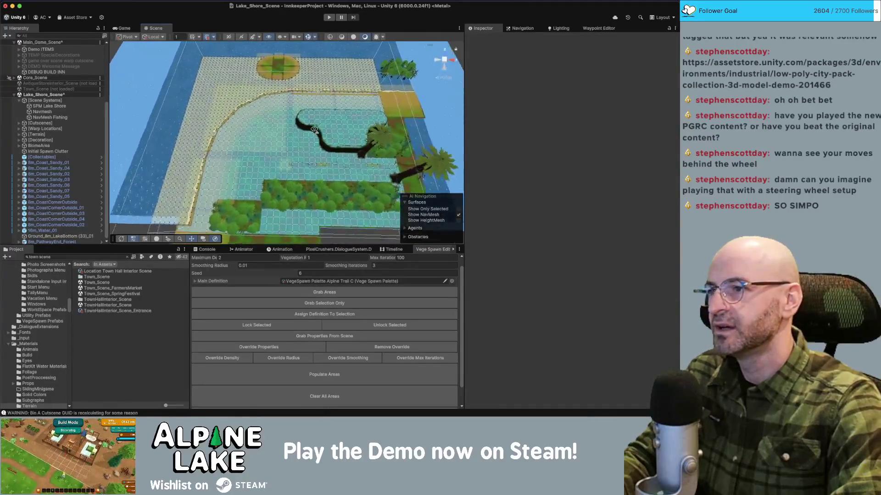
{"action": "scroll", "coordinate": [315, 122], "scroll_direction": "up", "scroll_amount": 5}
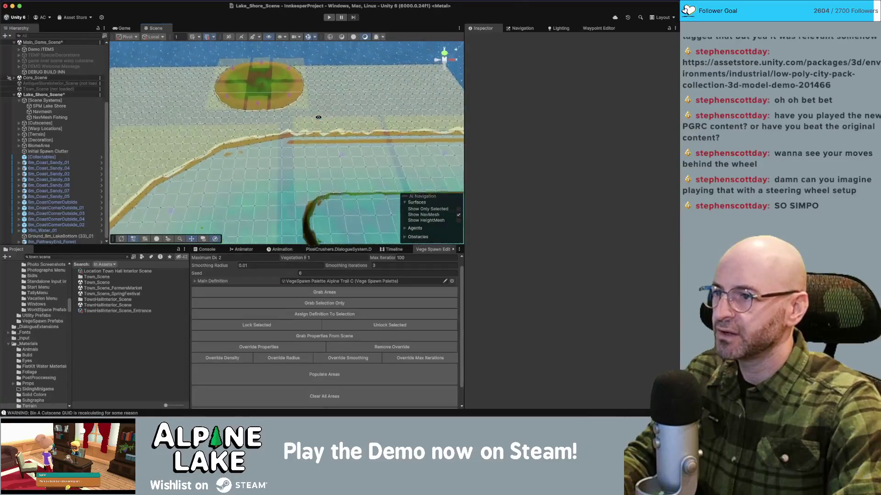
{"action": "scroll", "coordinate": [318, 118], "scroll_direction": "up", "scroll_amount": 4}
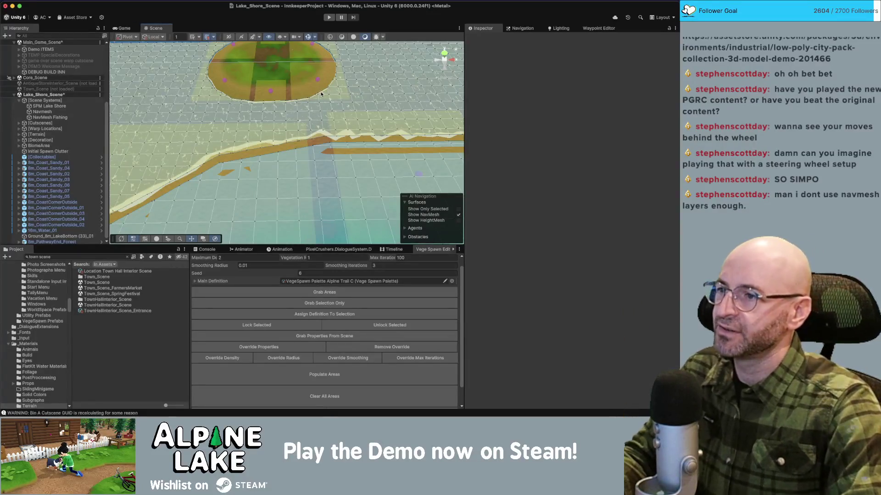
{"action": "mouse_move", "coordinate": [312, 97]}
{"action": "left_mouse_down"}
{"action": "mouse_move", "coordinate": [291, 102]}
{"action": "mouse_move", "coordinate": [303, 99]}
{"action": "left_mouse_up"}
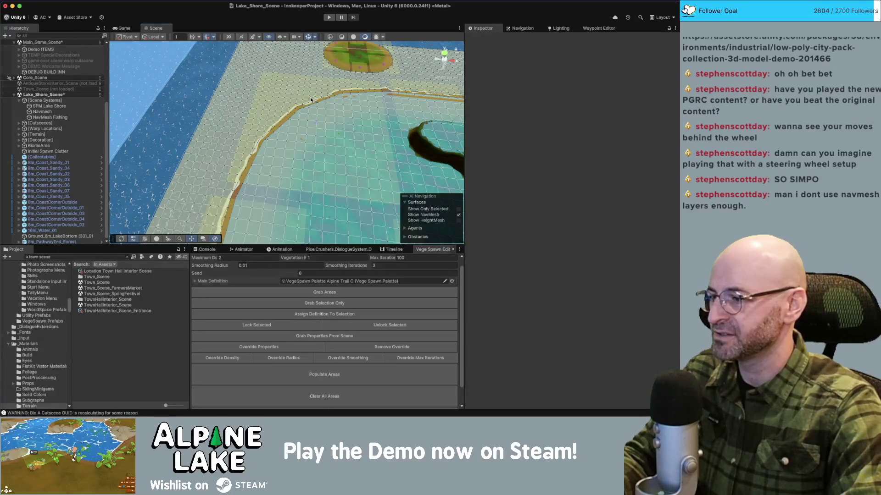
{"action": "left_click_drag", "start_coordinate": [309, 100], "coordinate": [296, 102]}
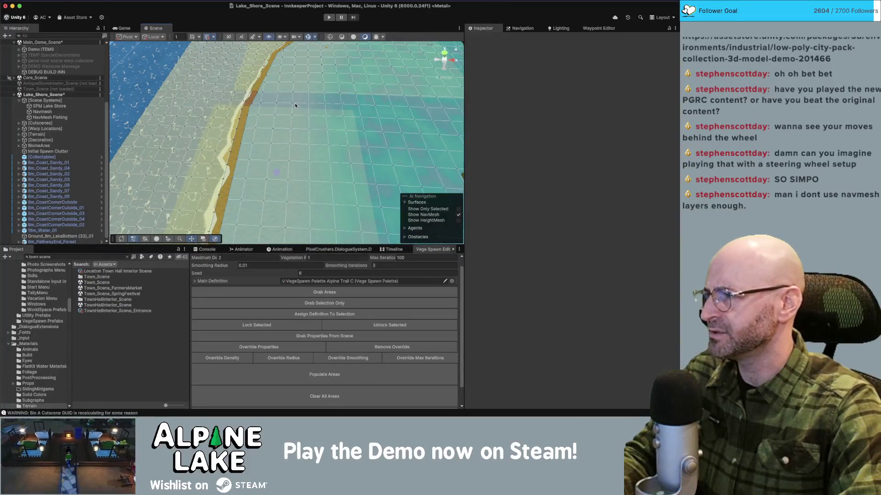
{"action": "left_click_drag", "start_coordinate": [278, 96], "coordinate": [256, 110]}
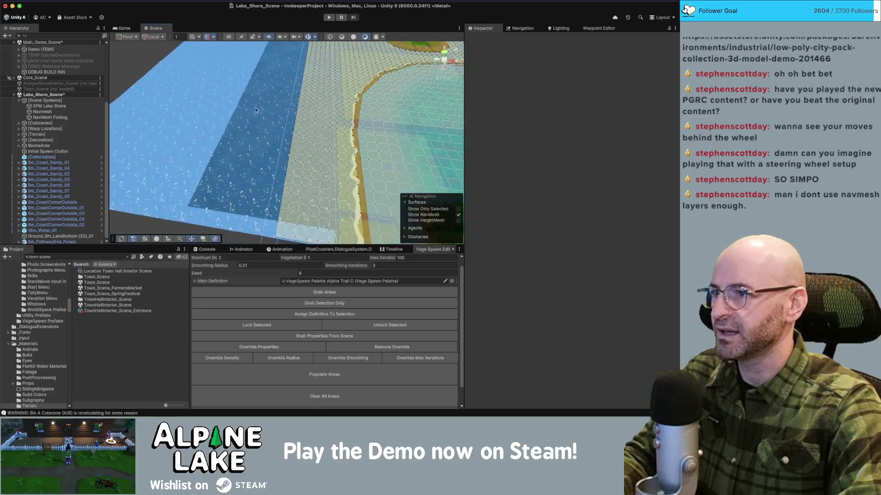
{"action": "left_click", "coordinate": [226, 112]}
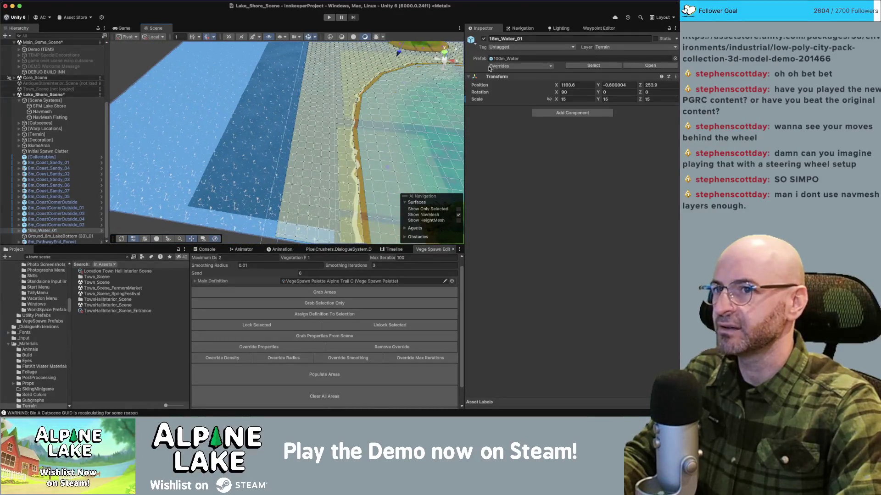
{"action": "left_click", "coordinate": [250, 94]}
{"action": "left_click", "coordinate": [269, 91]}
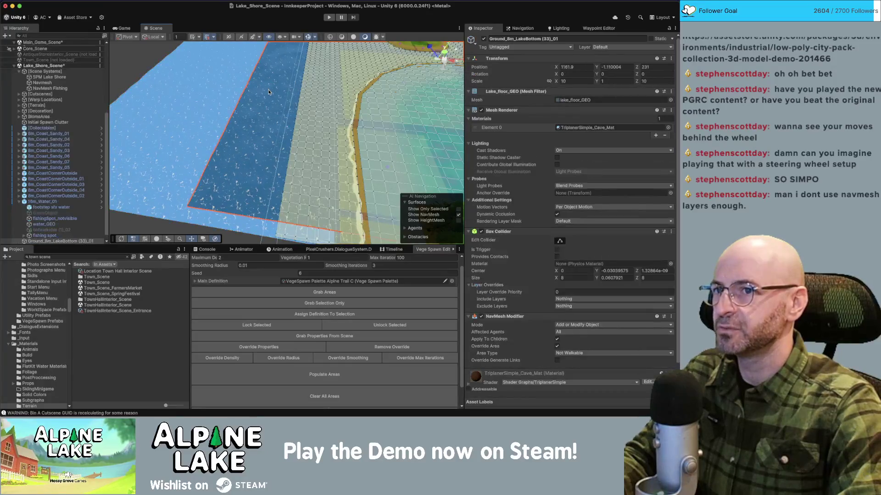
{"action": "scroll", "coordinate": [260, 110], "scroll_direction": "down", "scroll_amount": 6}
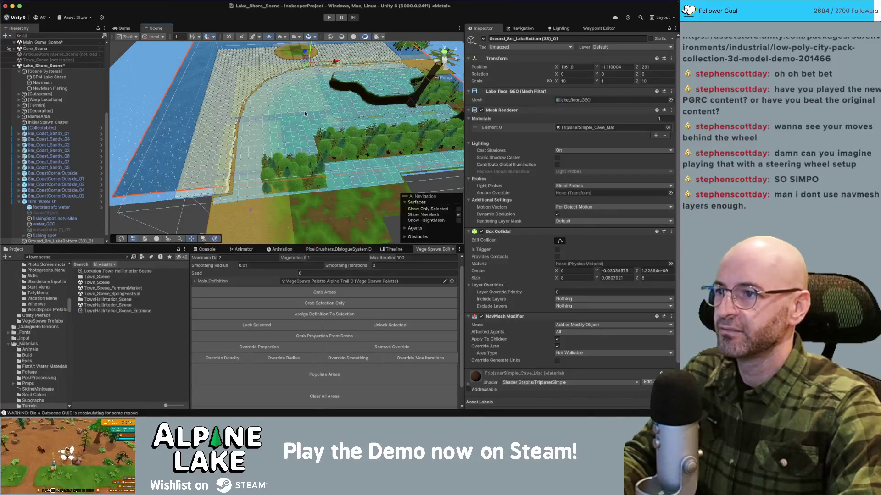
{"action": "scroll", "coordinate": [298, 106], "scroll_direction": "up", "scroll_amount": 5}
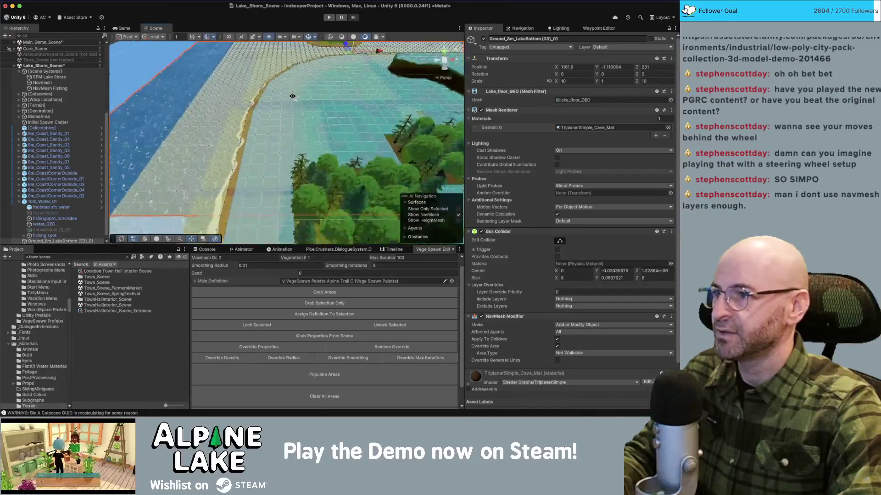
{"action": "scroll", "coordinate": [292, 96], "scroll_direction": "up", "scroll_amount": 2}
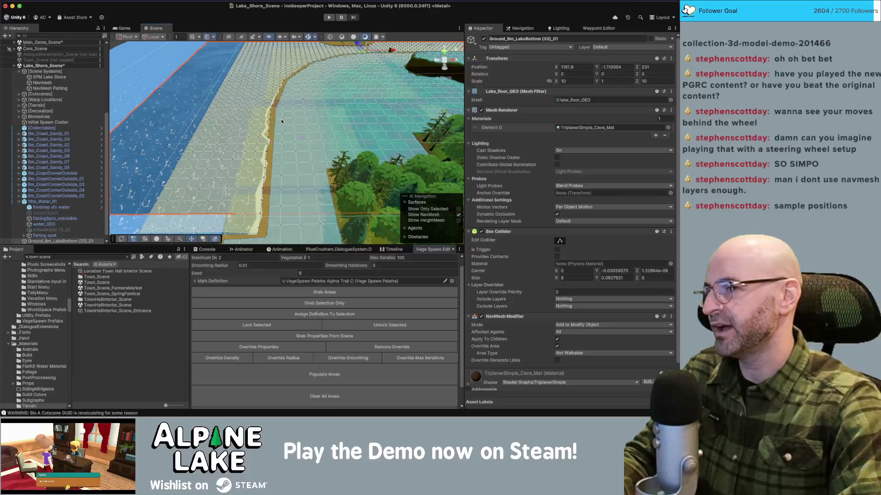
{"action": "left_click_drag", "start_coordinate": [260, 126], "coordinate": [257, 121]}
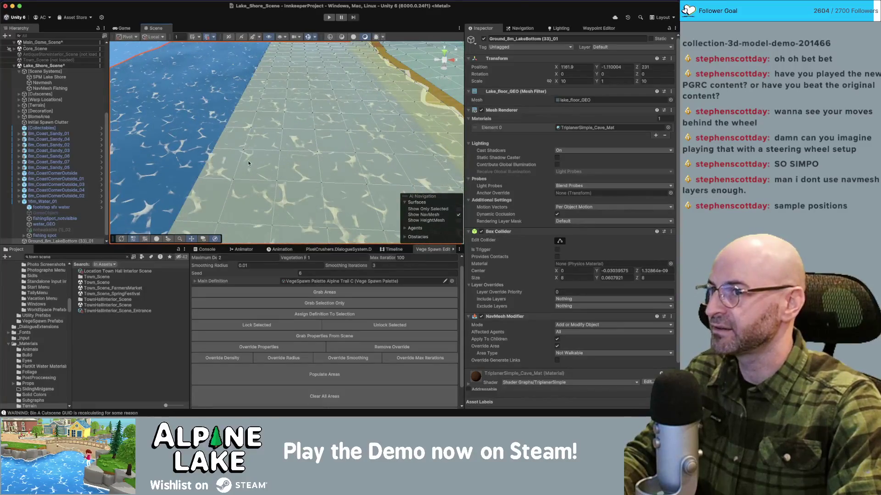
{"action": "left_click_drag", "start_coordinate": [297, 167], "coordinate": [264, 133]}
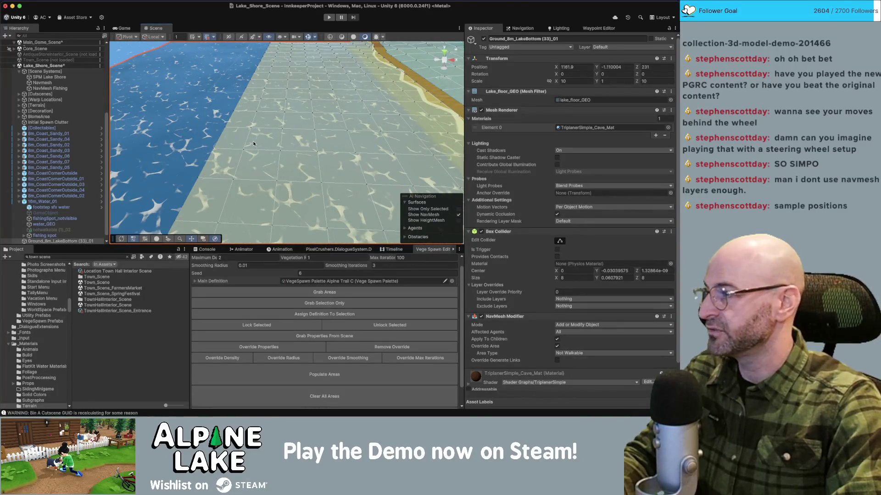
{"action": "scroll", "coordinate": [253, 143], "scroll_direction": "up", "scroll_amount": 2}
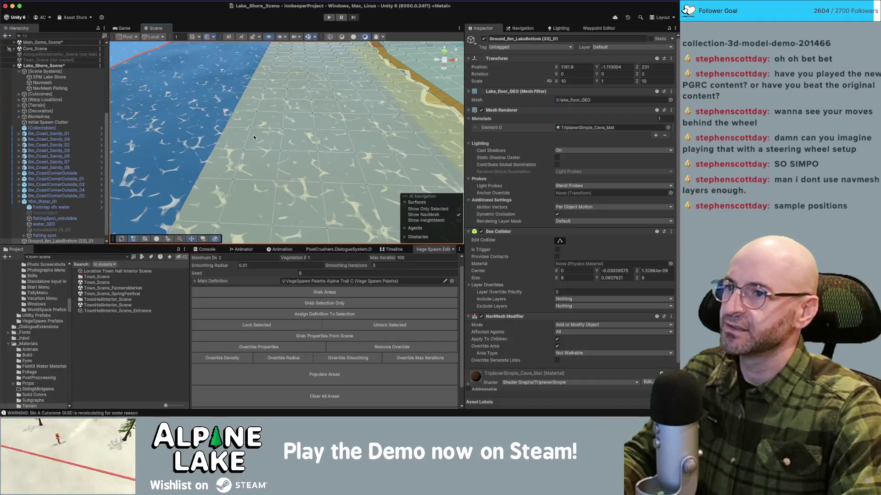
{"action": "scroll", "coordinate": [254, 137], "scroll_direction": "down", "scroll_amount": 8}
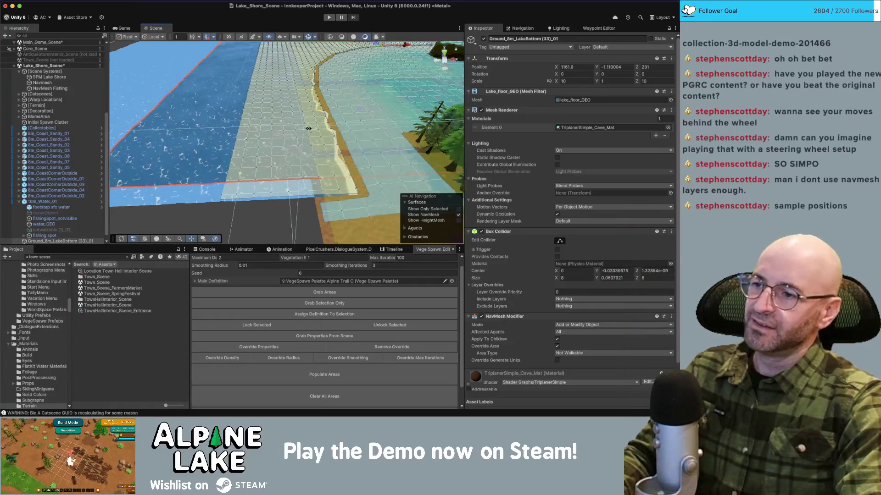
{"action": "scroll", "coordinate": [294, 119], "scroll_direction": "down", "scroll_amount": 5}
{"action": "left_click", "coordinate": [351, 86]}
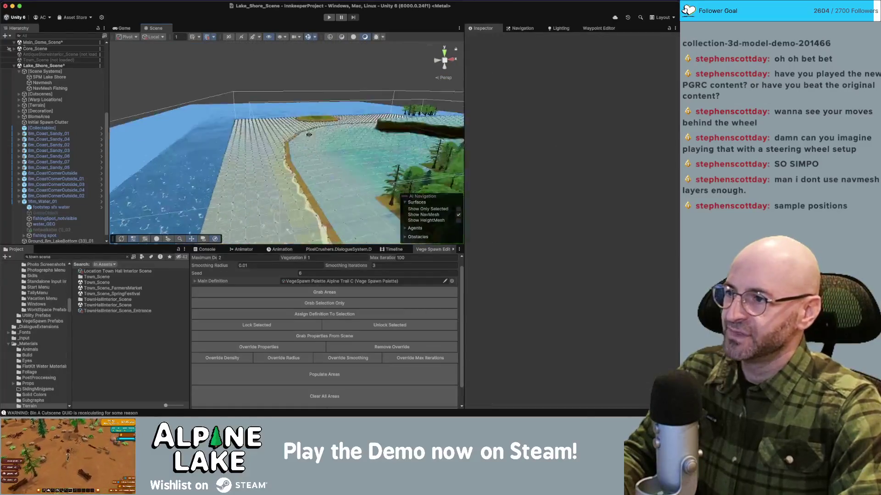